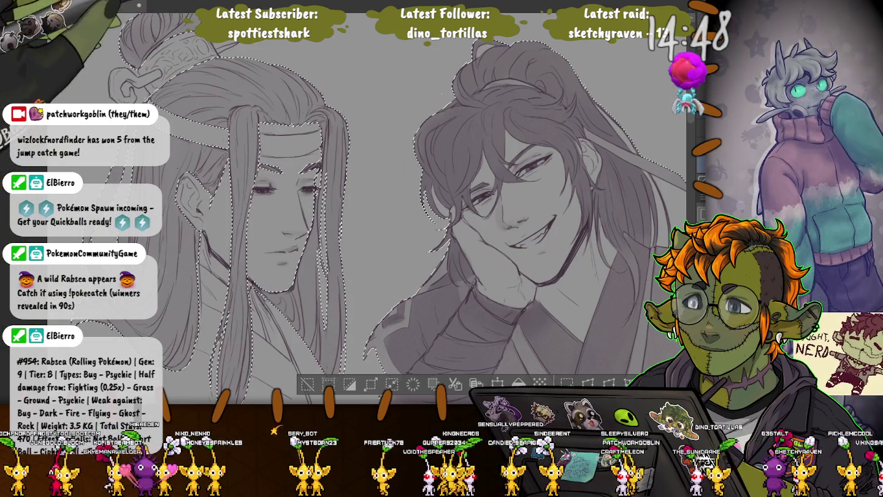
Step: Drop the old selection and auto-select the smiling right-hand figure's hair
scroll(343, 208, up, 3)
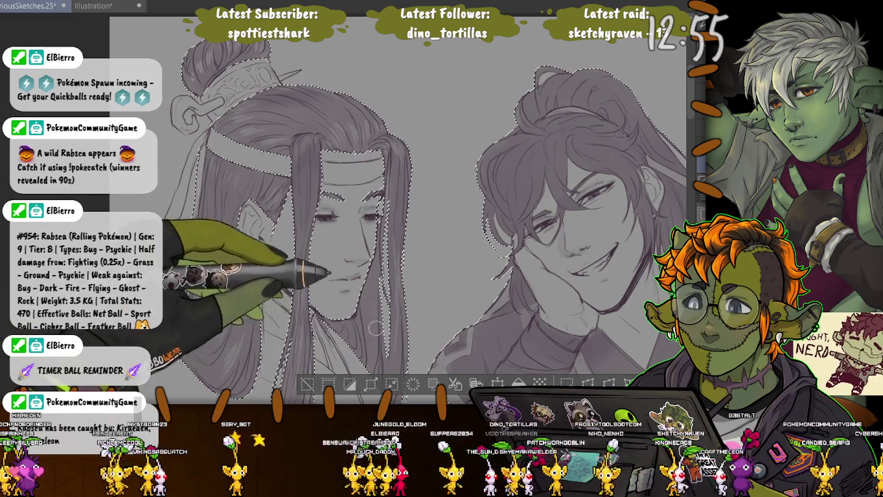
mouse_move(369, 334)
mouse_down()
mouse_move(359, 292)
mouse_move(368, 356)
mouse_up()
key(ctrl+d)
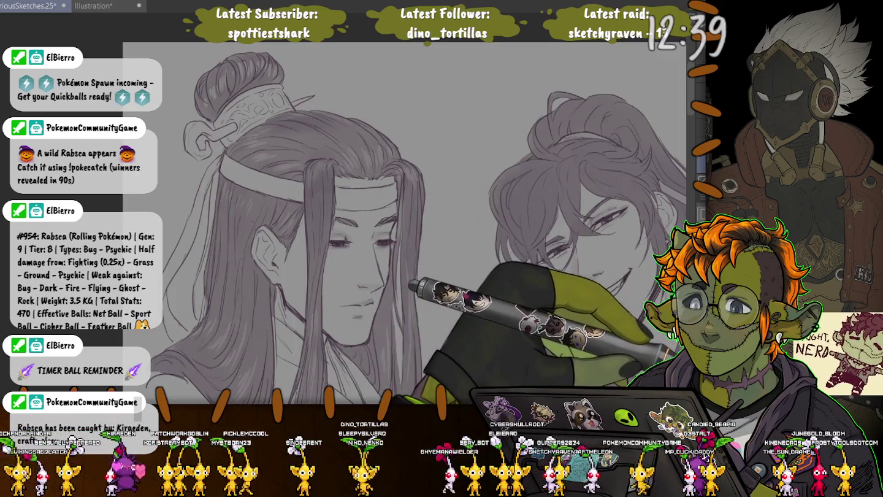
drag(430, 214, 338, 231)
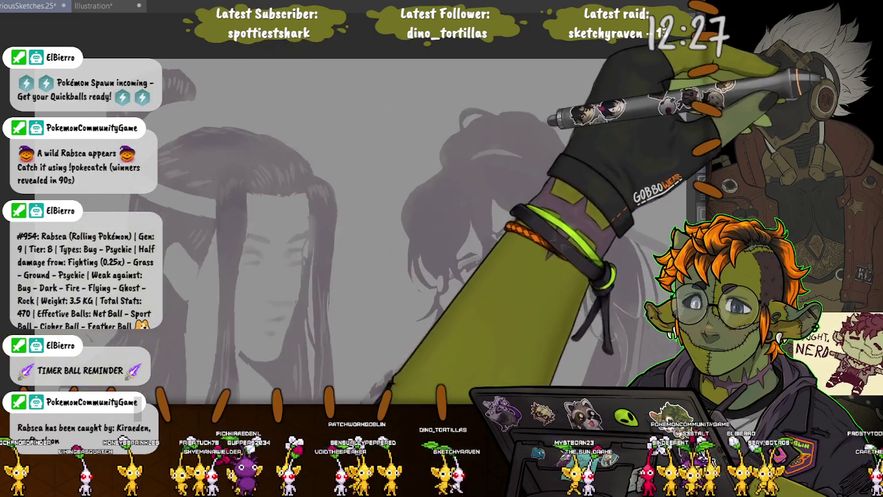
click(476, 169)
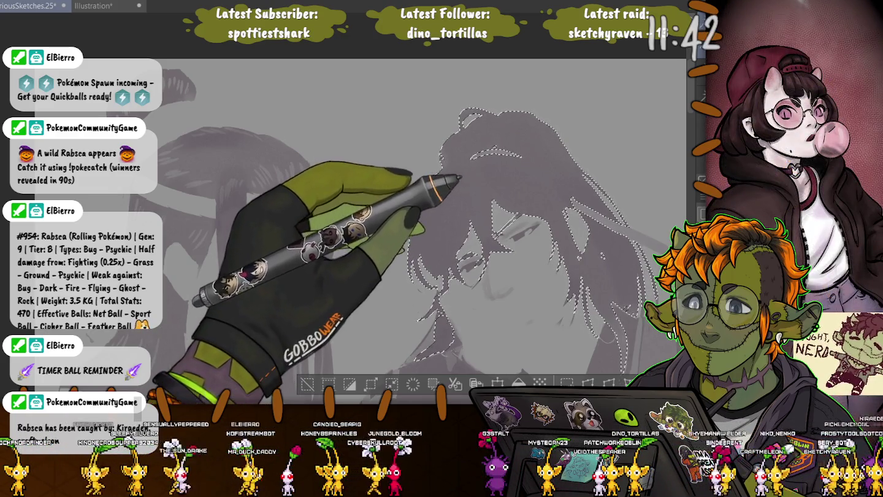
Step: Undo the grey tint over the line art, then zoom and turn the view toward the head and hair bun
key(ctrl+z)
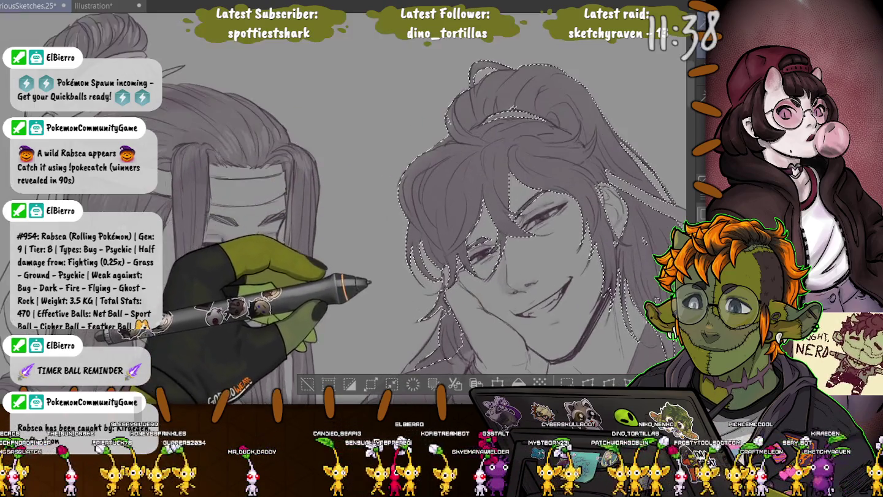
scroll(428, 317, up, 3)
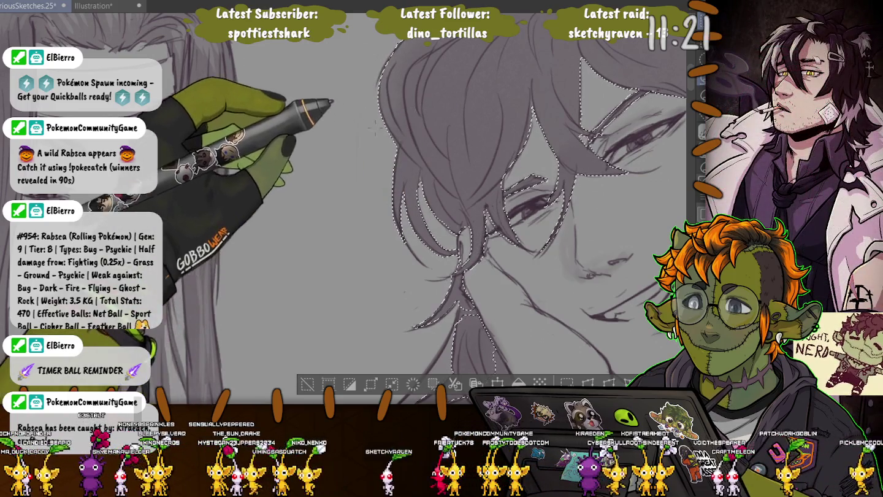
drag(370, 186, 378, 213)
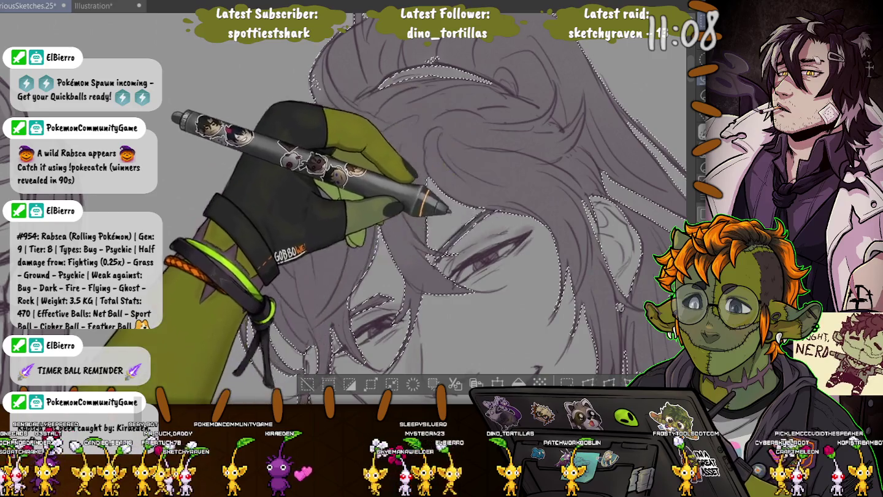
scroll(344, 246, down, 5)
scroll(393, 306, up, 3)
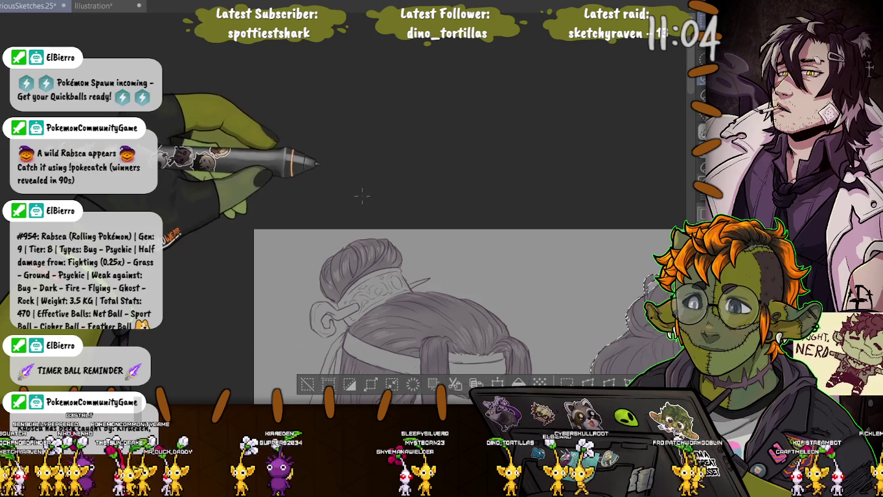
scroll(361, 195, down, 5)
scroll(398, 345, up, 1)
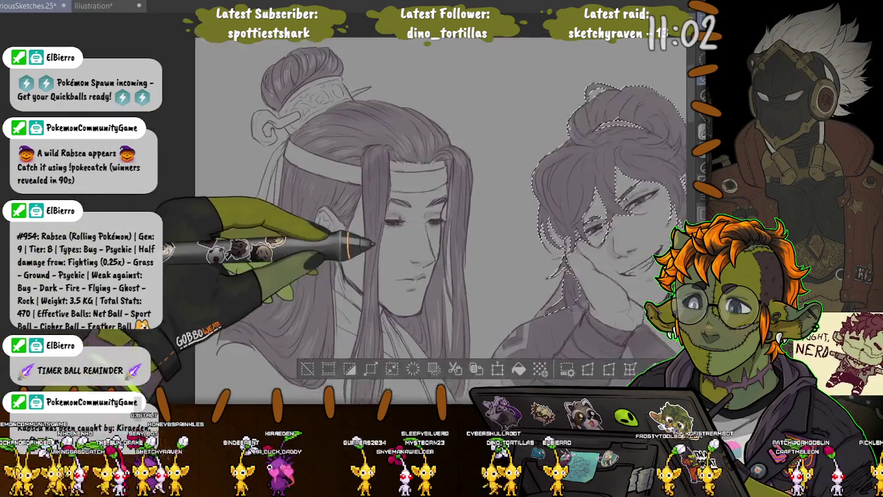
scroll(429, 294, up, 2)
scroll(466, 246, up, 2)
scroll(508, 196, up, 2)
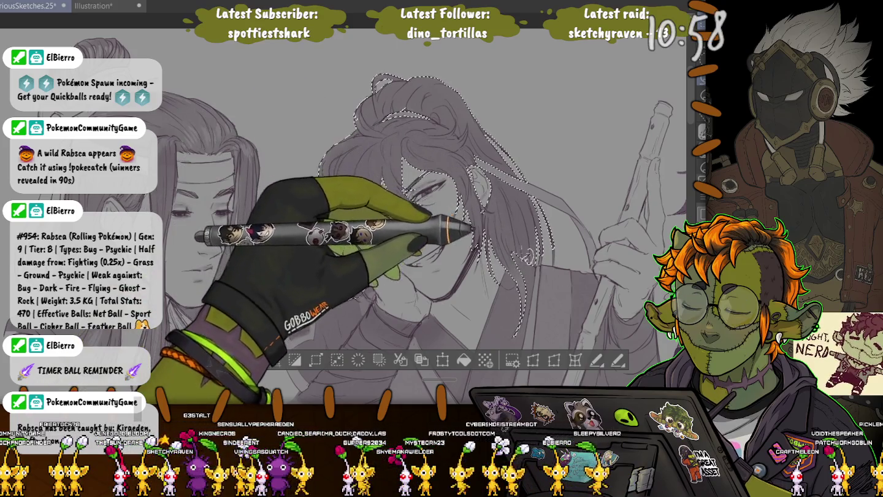
scroll(540, 264, up, 2)
scroll(539, 264, up, 1)
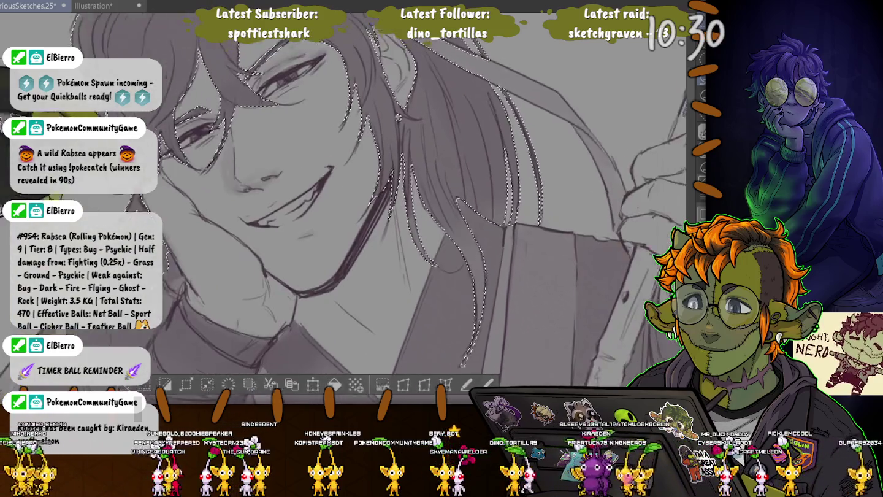
drag(379, 178, 194, 214)
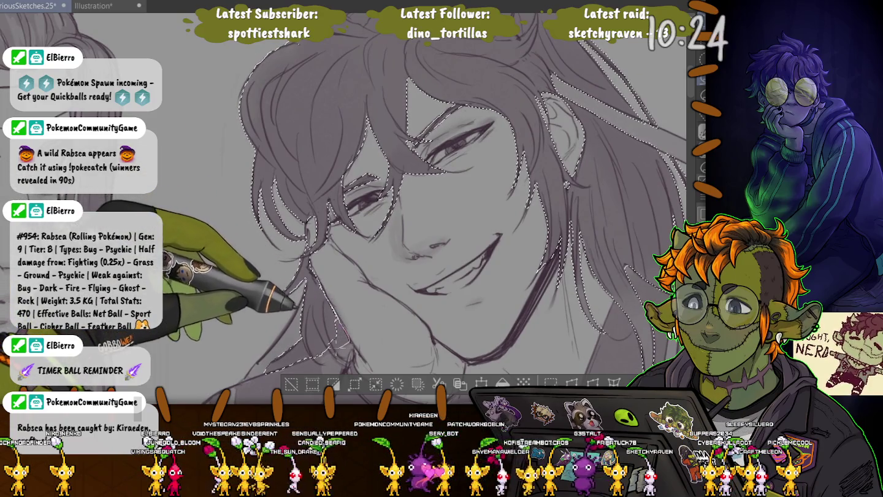
drag(392, 258, 405, 176)
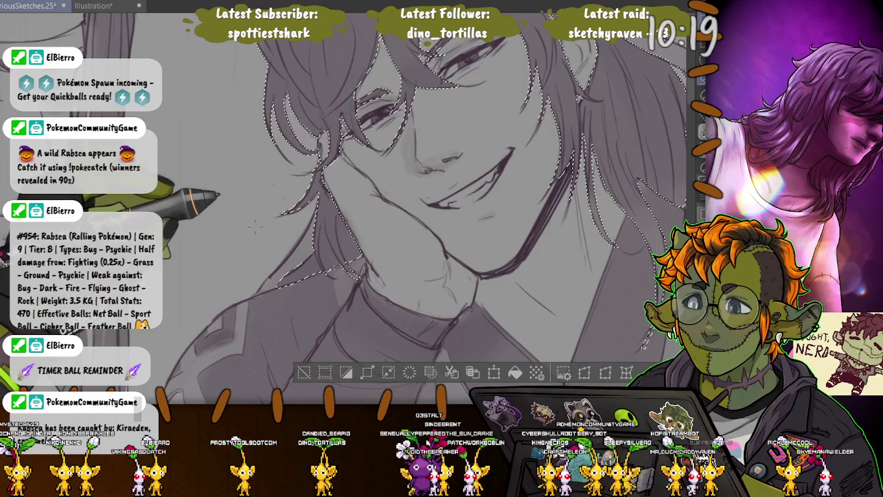
scroll(256, 227, down, 2)
scroll(257, 221, down, 2)
scroll(262, 211, down, 1)
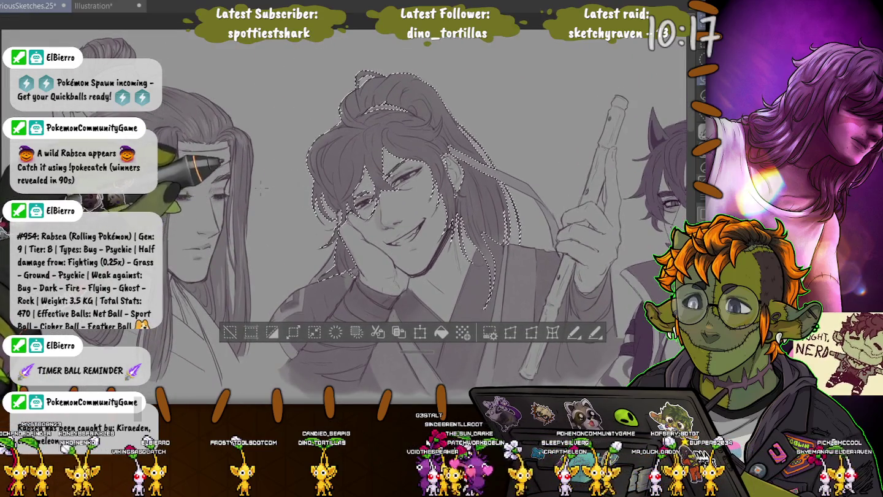
scroll(263, 184, up, 2)
scroll(385, 105, up, 2)
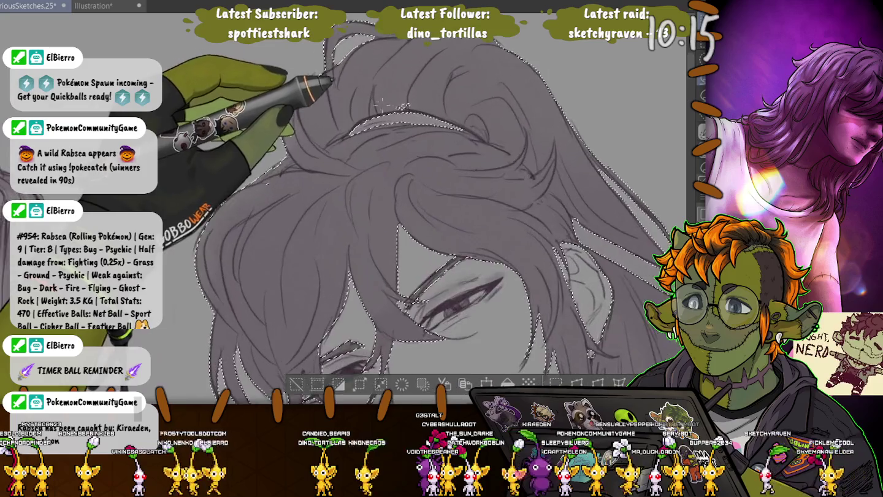
scroll(381, 104, up, 1)
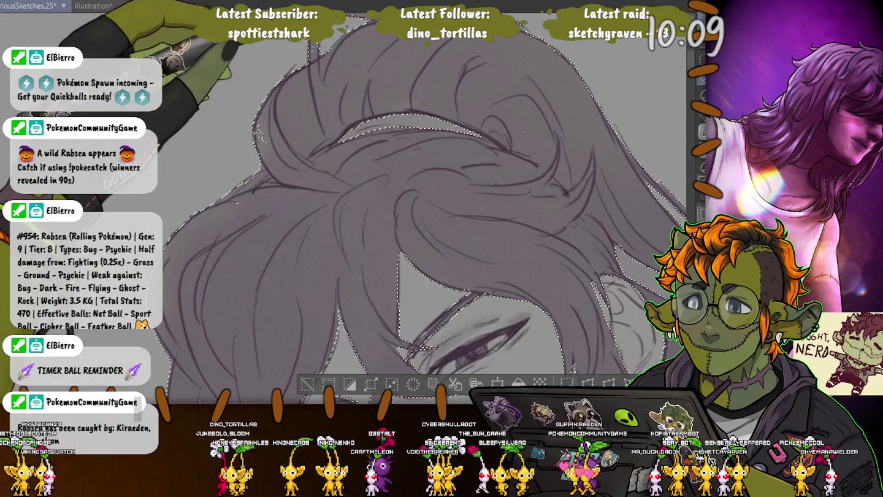
scroll(416, 209, up, 3)
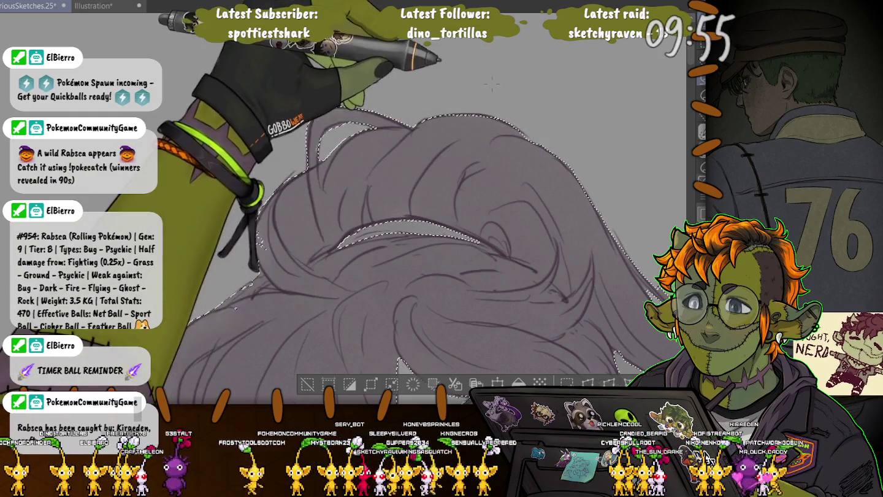
key(ctrl+minus)
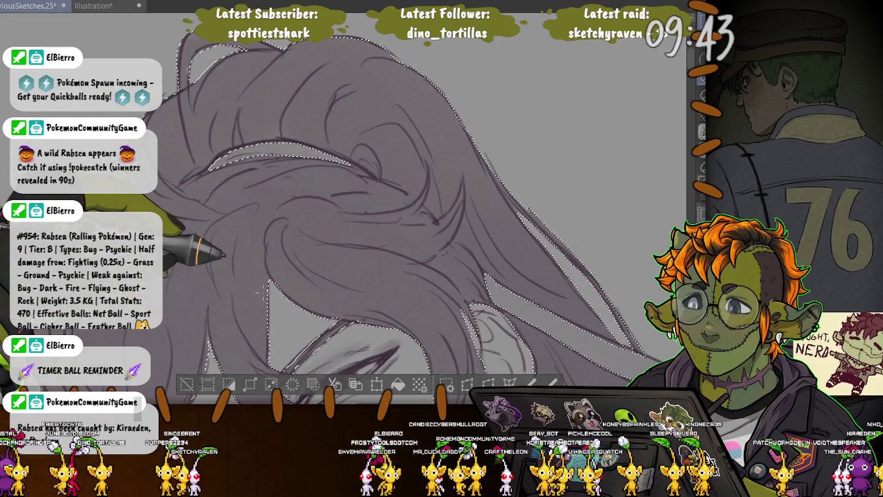
scroll(263, 294, down, 3)
scroll(343, 233, down, 3)
scroll(423, 173, up, 1)
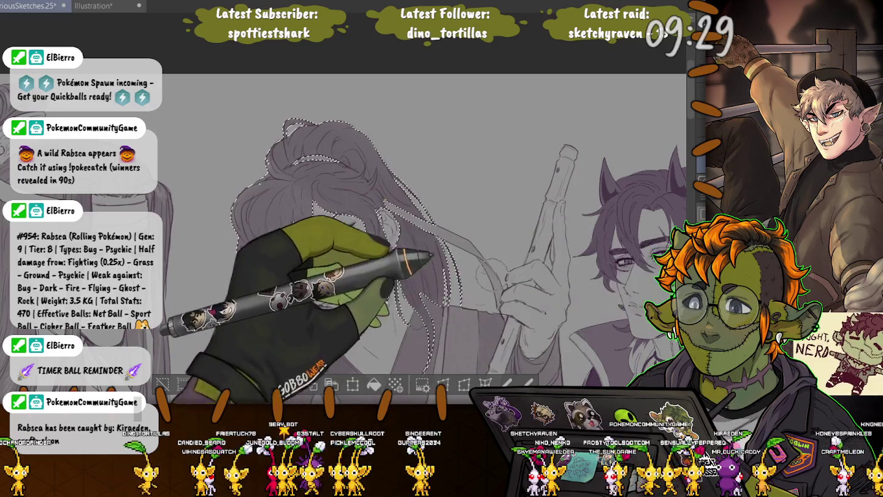
shift+click(325, 289)
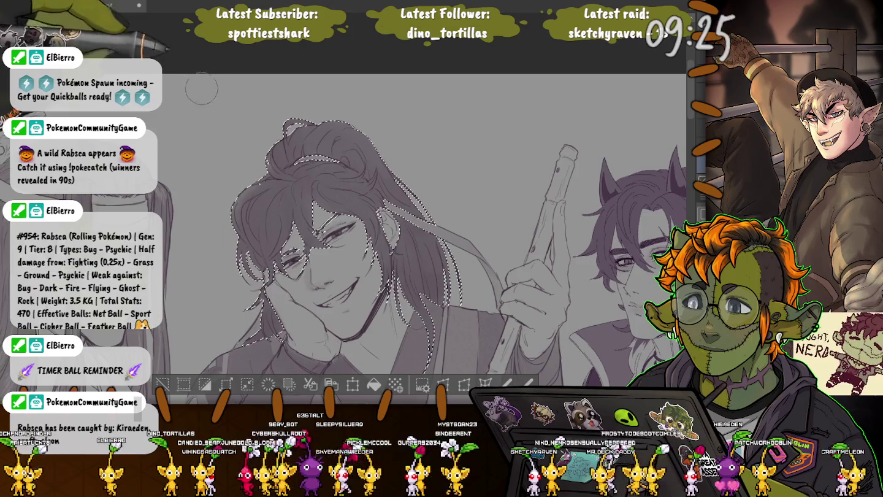
Step: Deselect the hair, undo, and deselect again, then rotate the view so the face sits upright
key(ctrl+d)
key(ctrl+z)
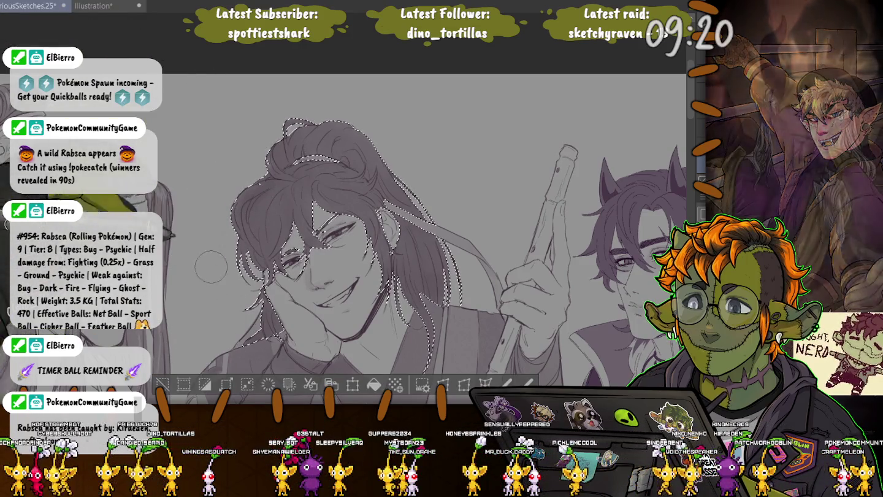
key(ctrl+d)
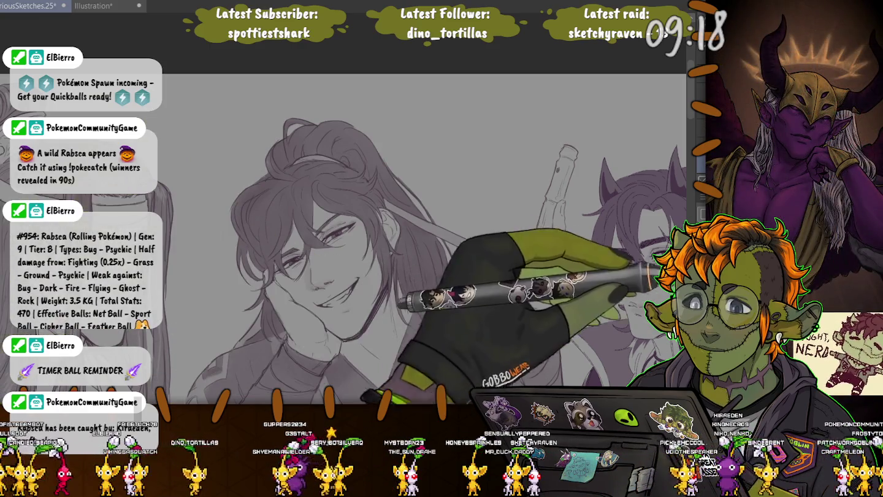
scroll(315, 187, up, 2)
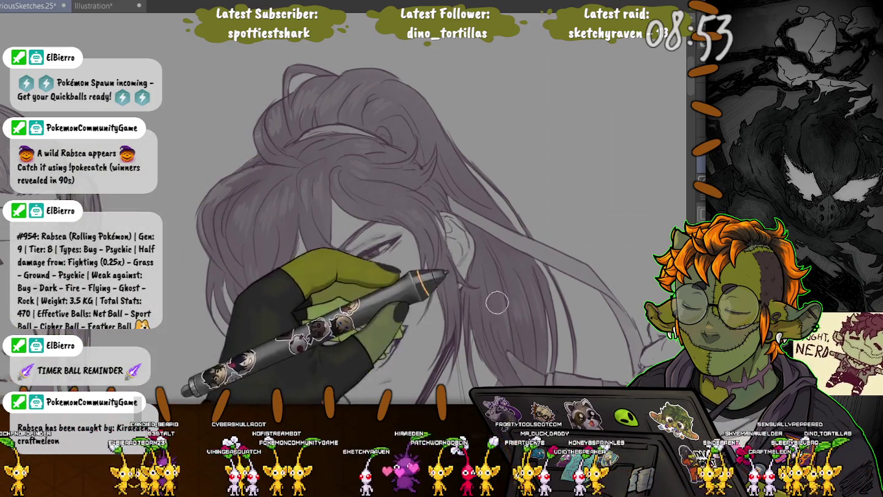
drag(477, 306, 231, 267)
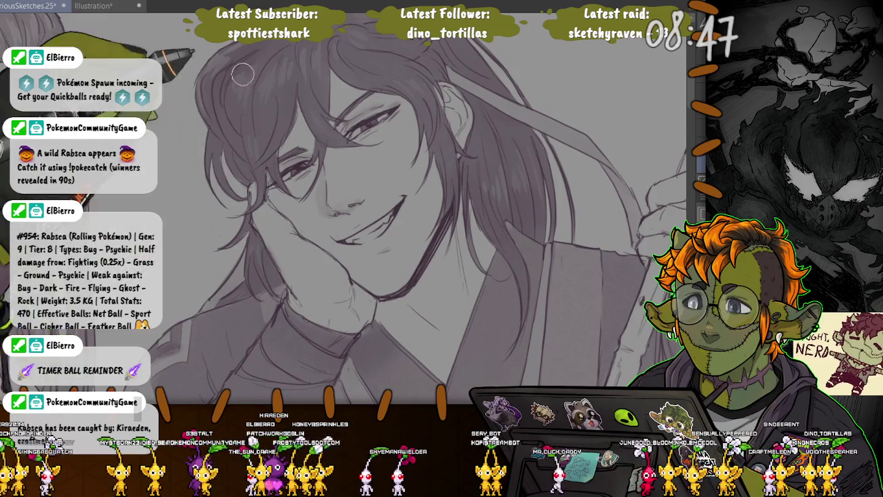
Step: Zoom out to see all three figures, then zoom in close on the left figure's hair and ear
scroll(257, 98, down, 2)
scroll(236, 85, down, 3)
scroll(235, 85, up, 1)
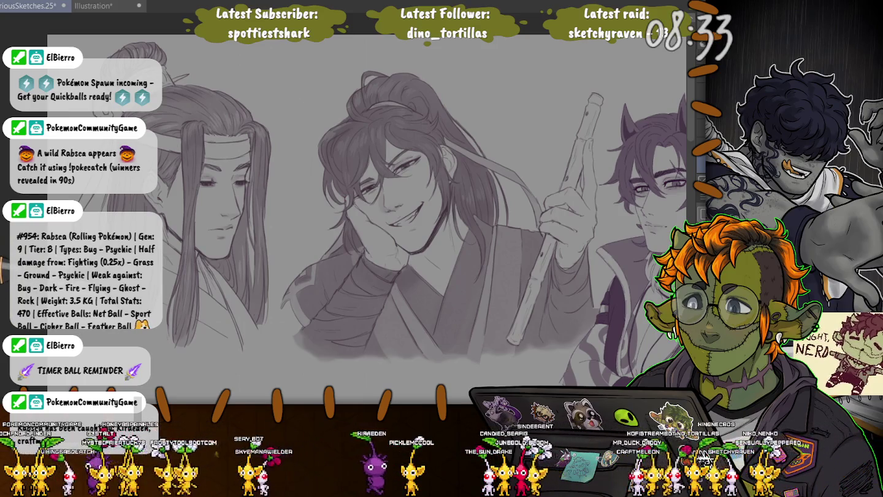
scroll(184, 276, up, 2)
scroll(184, 276, up, 2)
scroll(185, 276, up, 2)
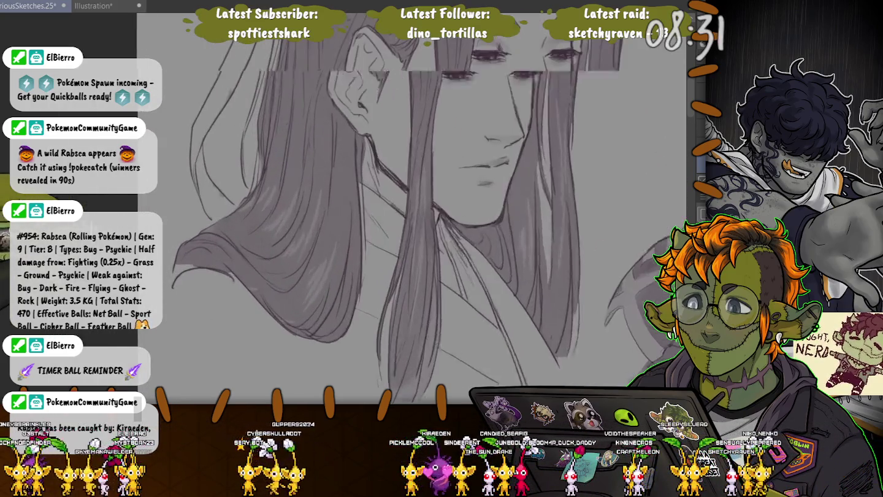
scroll(184, 276, up, 2)
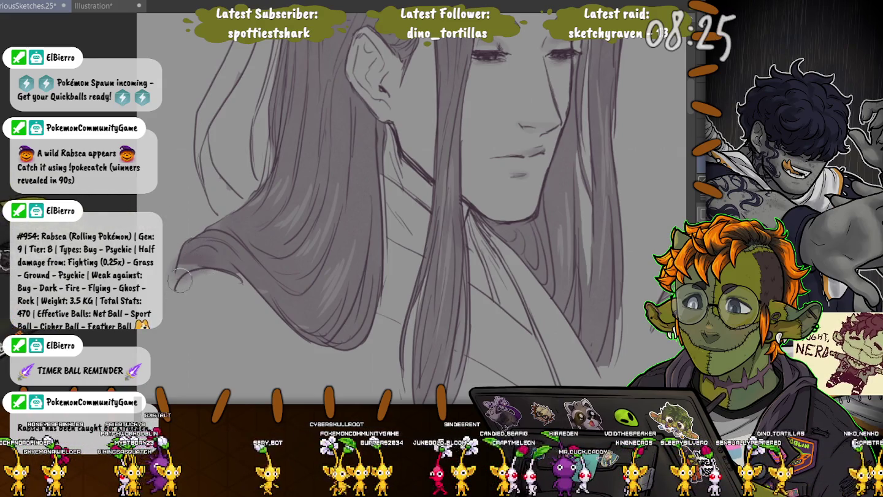
Step: Draw a curled point on the lower-left hair tip and add darker shading strokes along the hair flip
drag(275, 253, 187, 267)
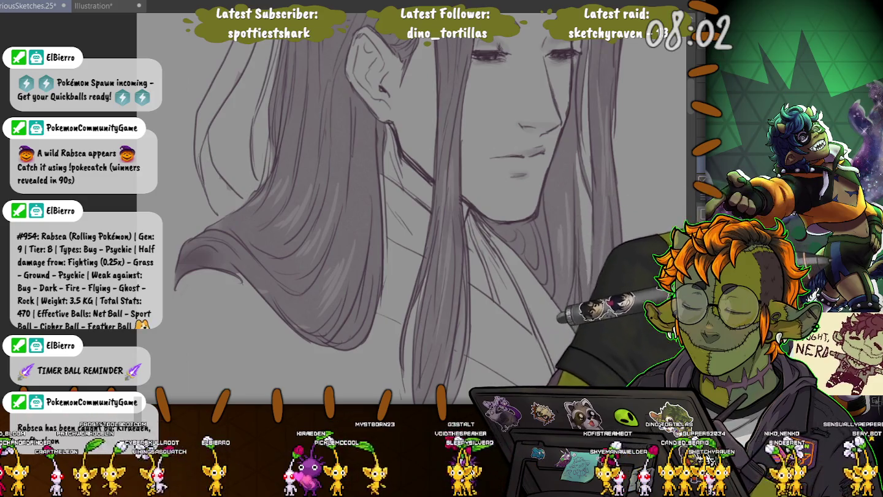
drag(202, 249, 242, 265)
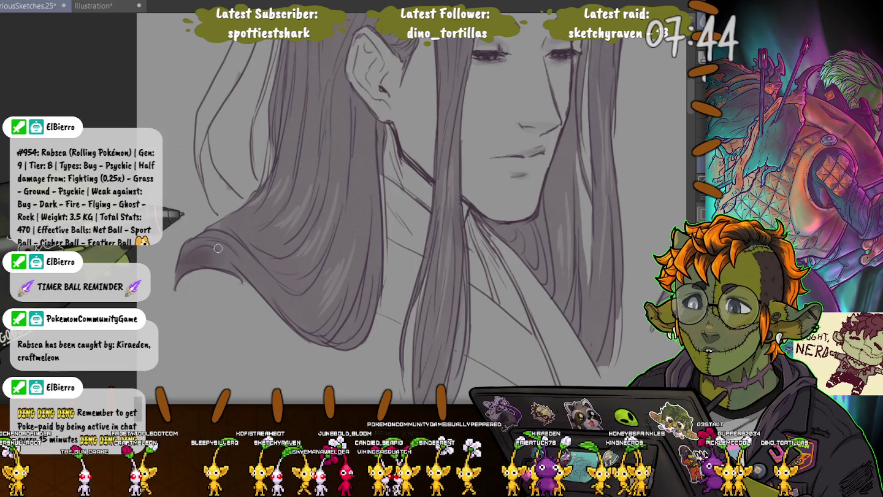
Step: Lasso the hair and neck areas for adjustment, then deselect and lasso a single strand beside the neck
scroll(411, 209, up, 5)
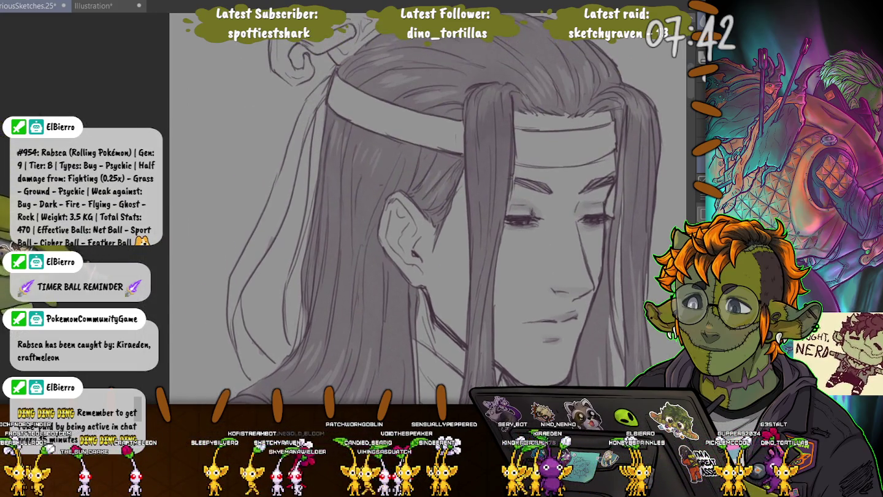
scroll(430, 209, up, 3)
scroll(429, 208, up, 2)
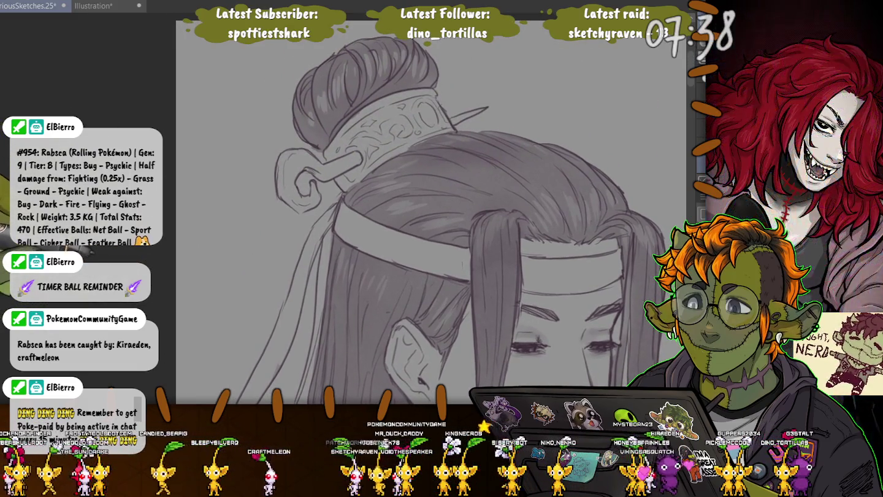
scroll(389, 144, down, 5)
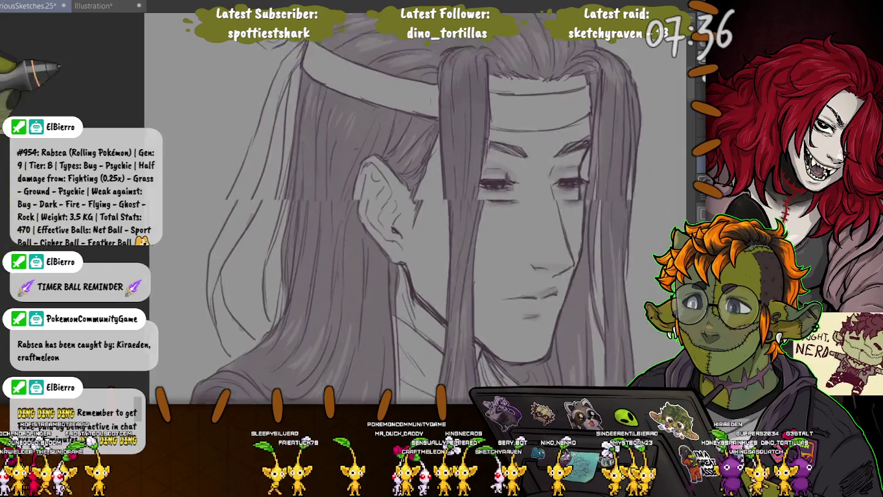
scroll(390, 143, down, 2)
scroll(389, 143, down, 2)
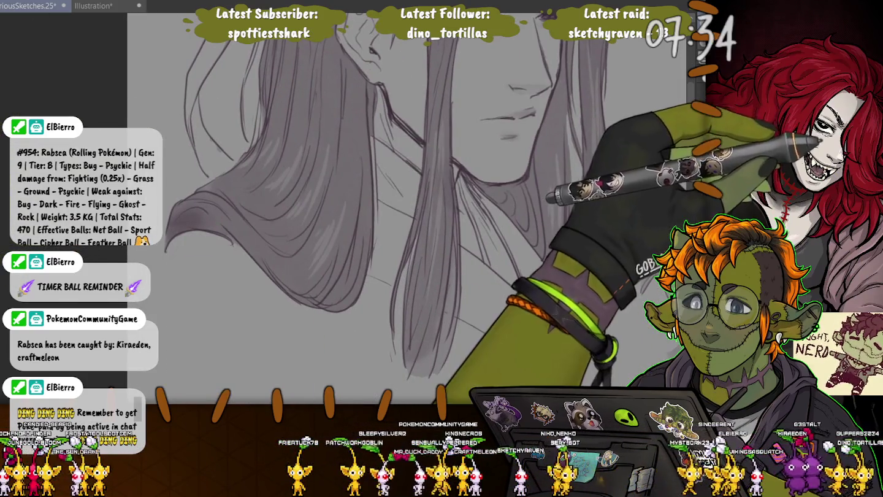
drag(460, 177, 523, 293)
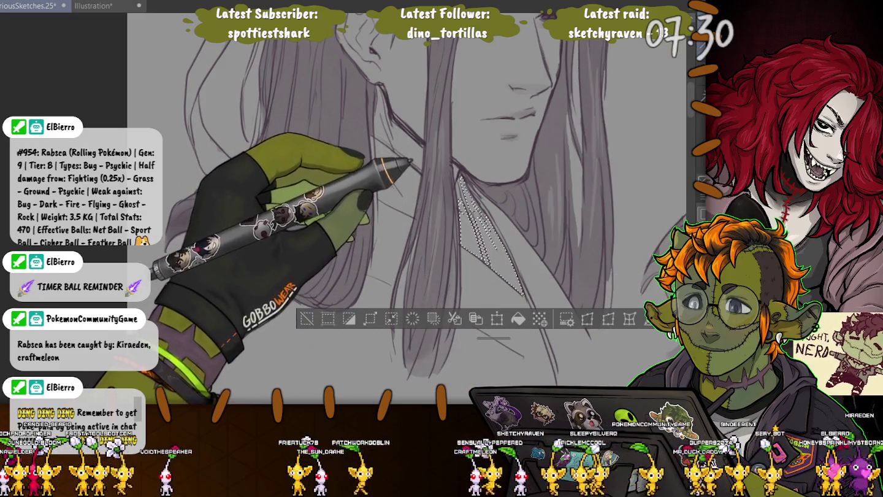
drag(376, 140, 378, 205)
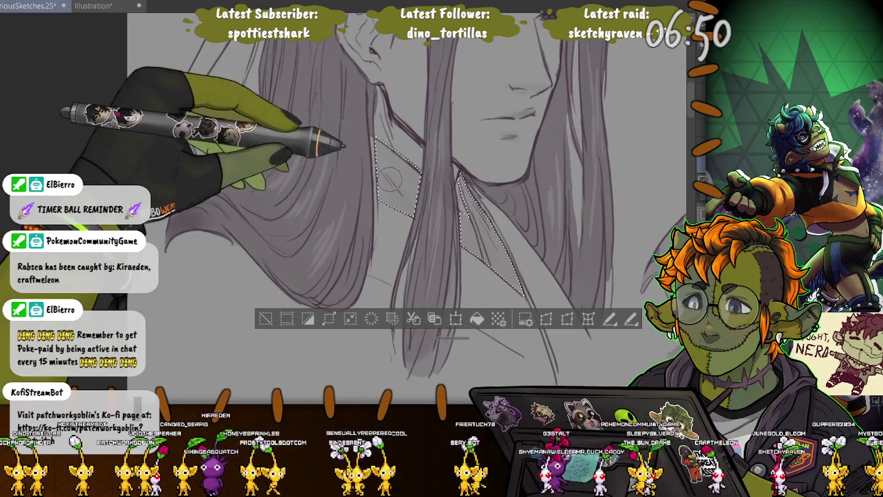
click(265, 317)
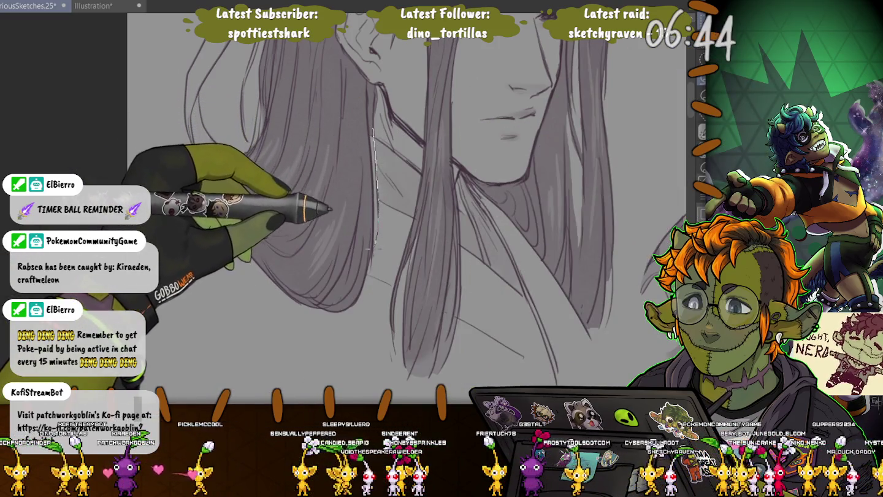
drag(376, 245, 357, 98)
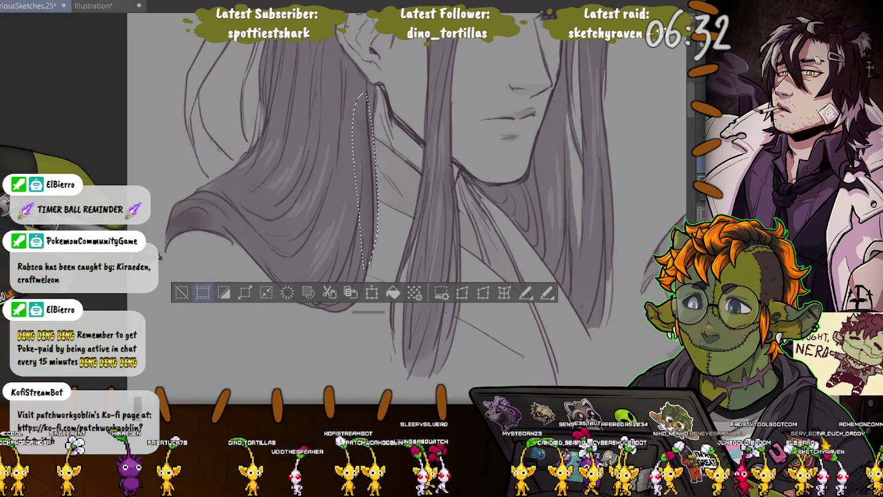
Step: Draw a thin extra hair strand beside the neck, clearing the selection before and after, then zoom out
key(ctrl+d)
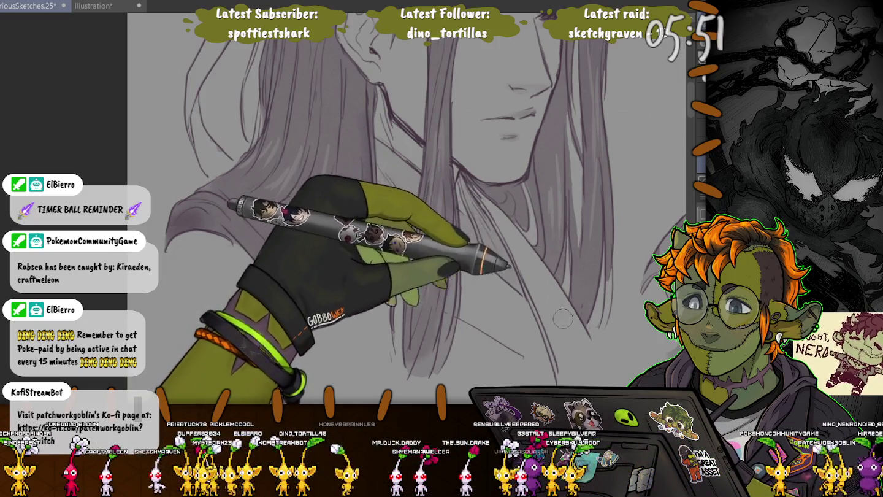
scroll(561, 322, up, 3)
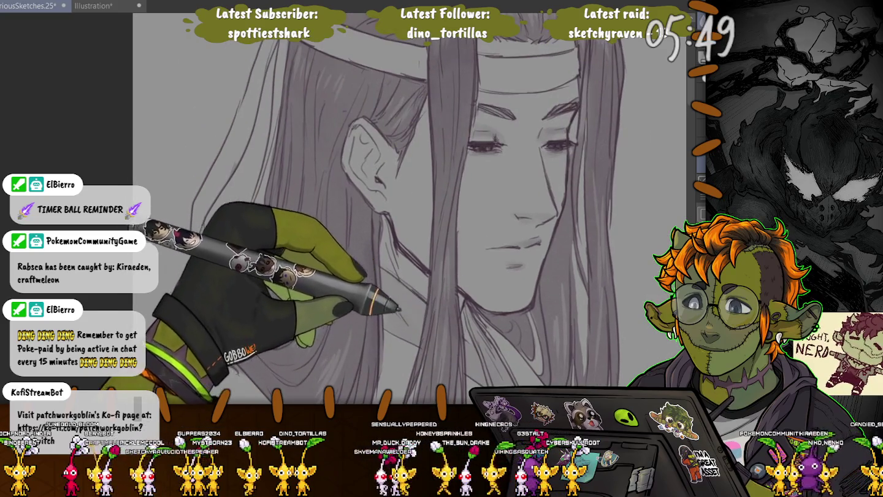
scroll(466, 209, down, 3)
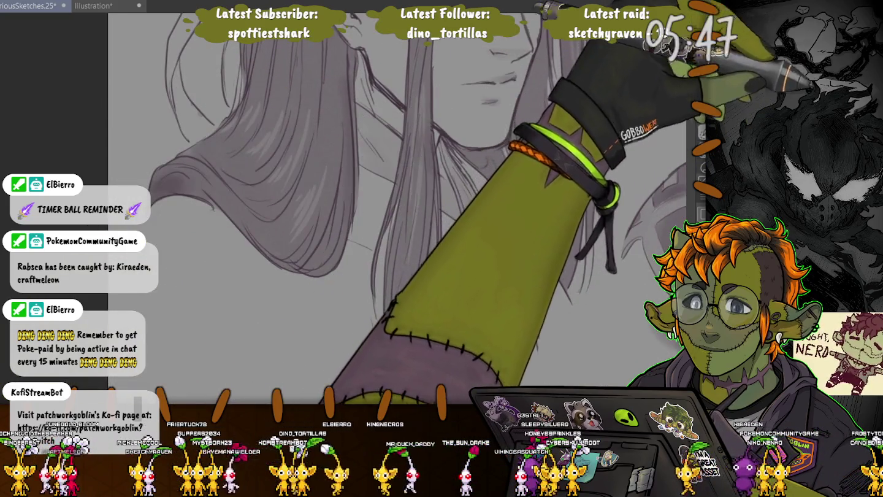
mouse_move(593, 234)
mouse_down()
mouse_move(586, 293)
mouse_move(586, 211)
mouse_up()
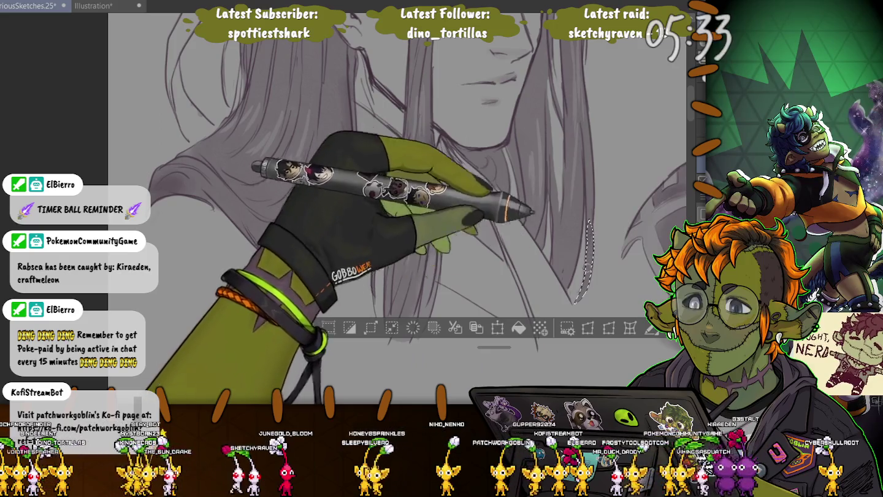
key(ctrl+d)
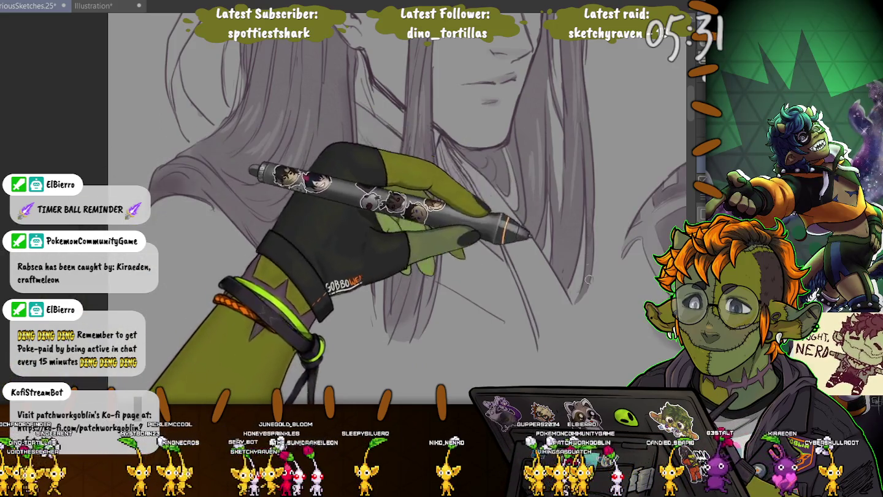
scroll(588, 279, down, 3)
scroll(588, 279, down, 2)
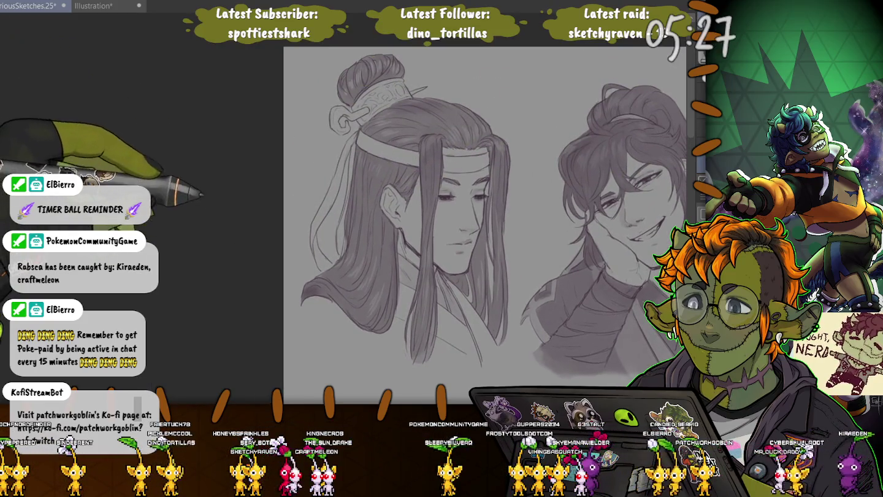
Step: Pan the canvas left so the full second figure and the horned figure come into view
drag(202, 196, 70, 165)
drag(122, 172, 42, 159)
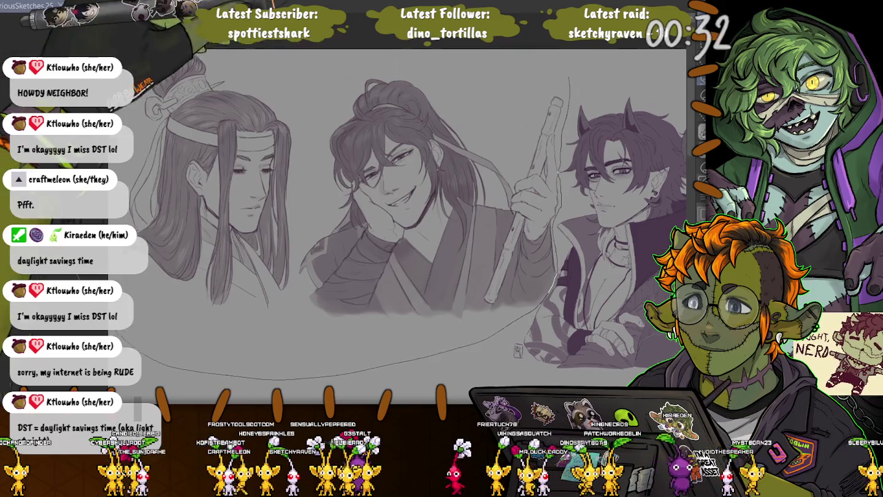
Step: Select the character sketches and paste them into the DanmeiSketchdump document
drag(144, 376, 552, 54)
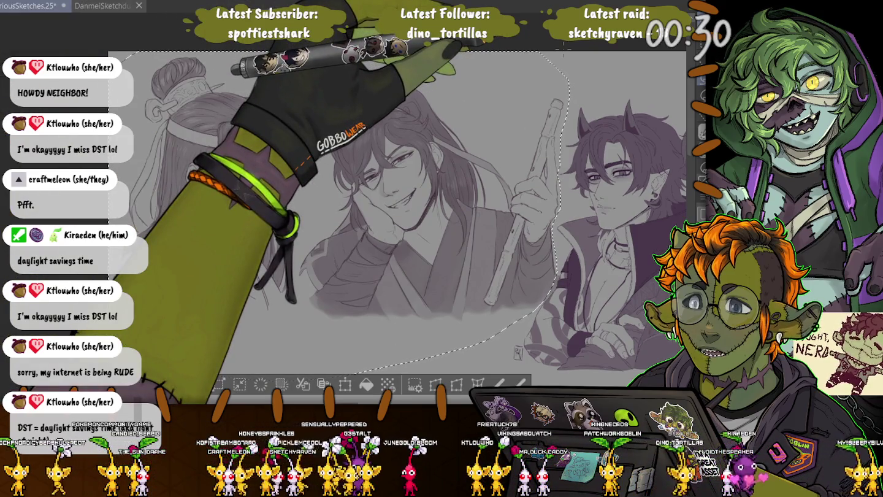
key(ctrl+Tab)
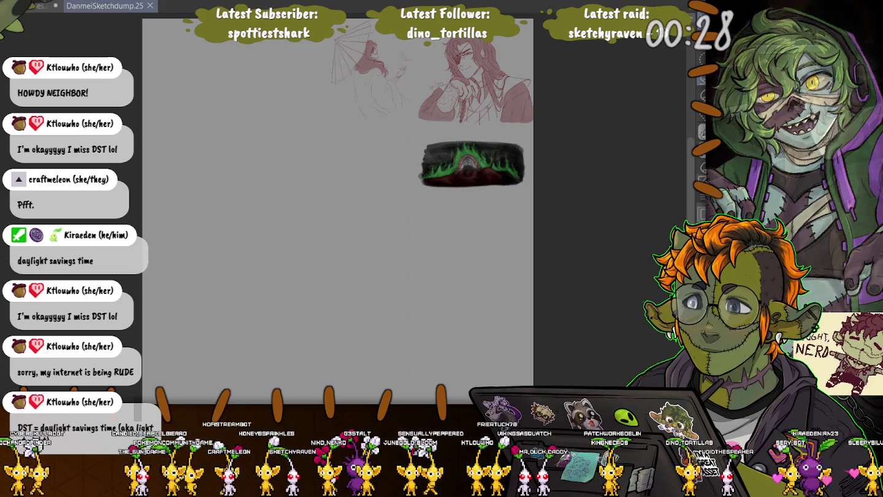
key(ctrl+v)
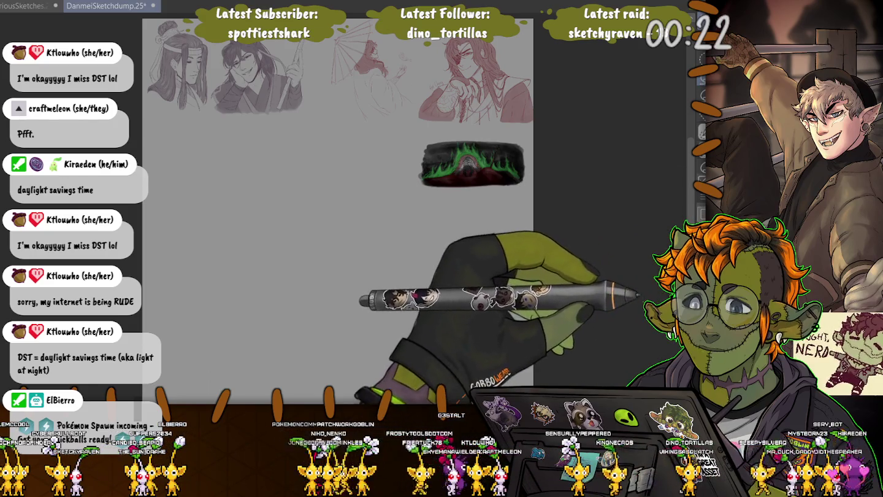
Step: Transform and confirm the pasted figures, then delete the two figures in the selection and deselect
key(ctrl+t)
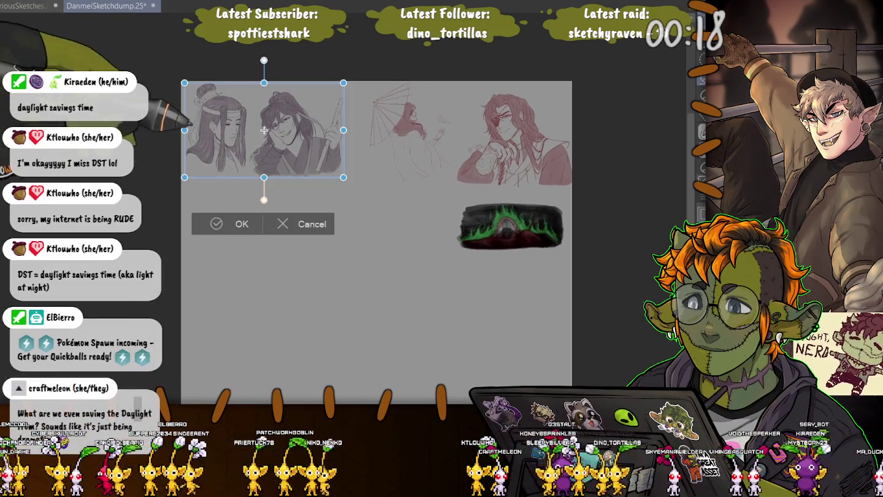
key(Return)
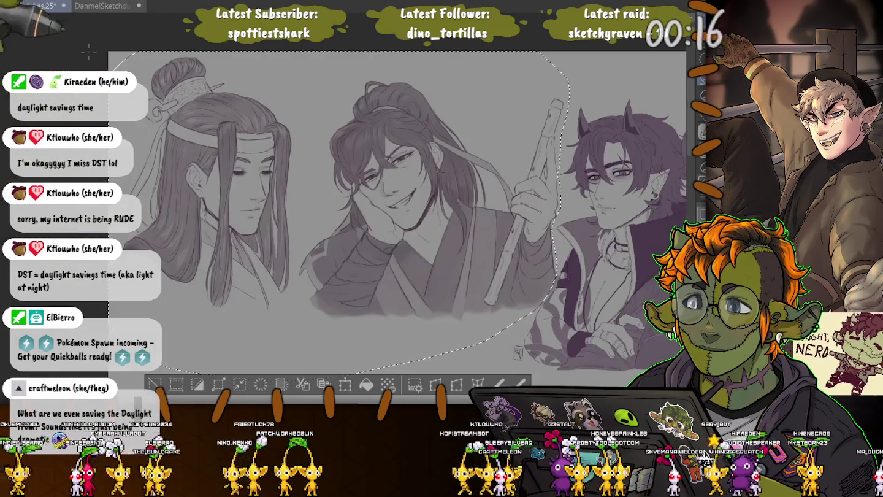
key(Delete)
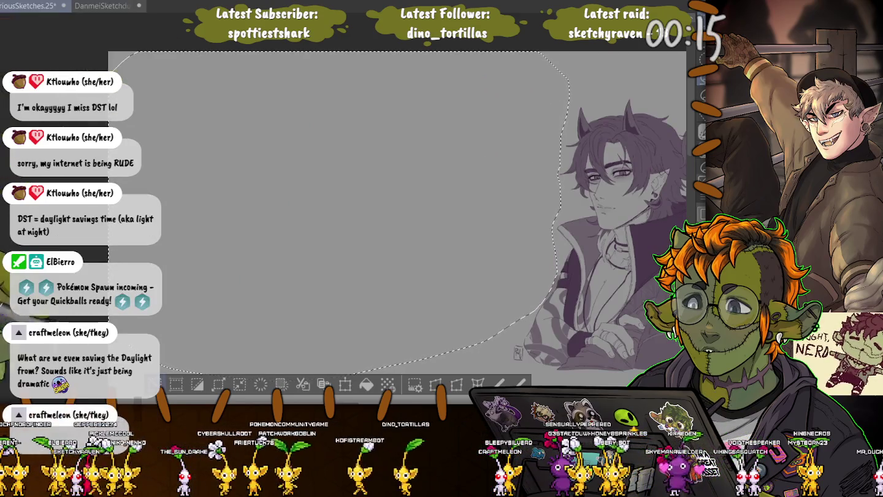
key(ctrl+d)
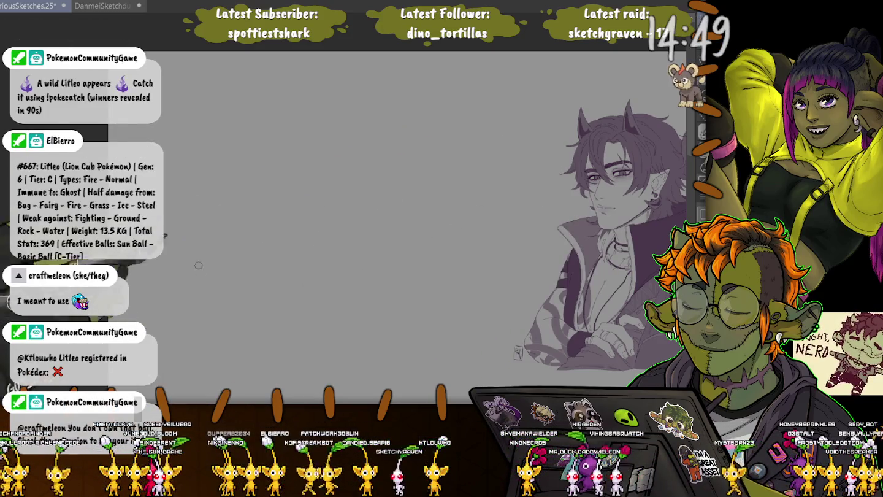
Step: Save the current drawing with Ctrl+S
key(ctrl+s)
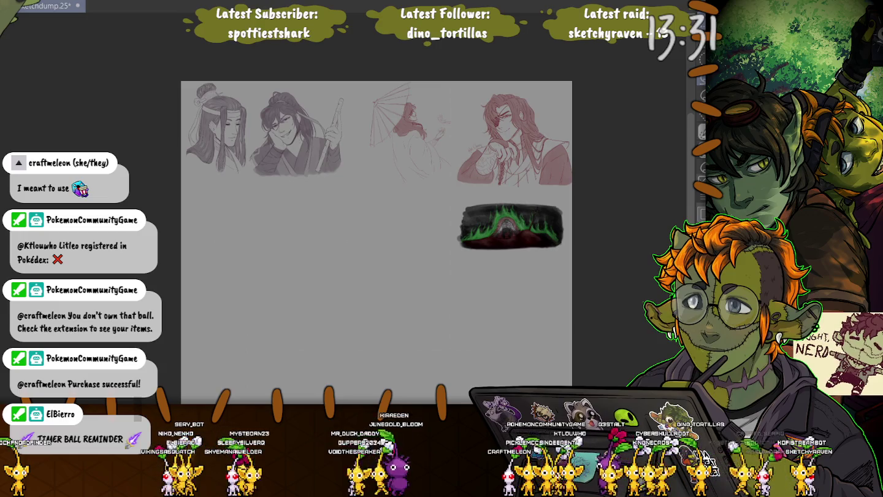
scroll(481, 129, up, 3)
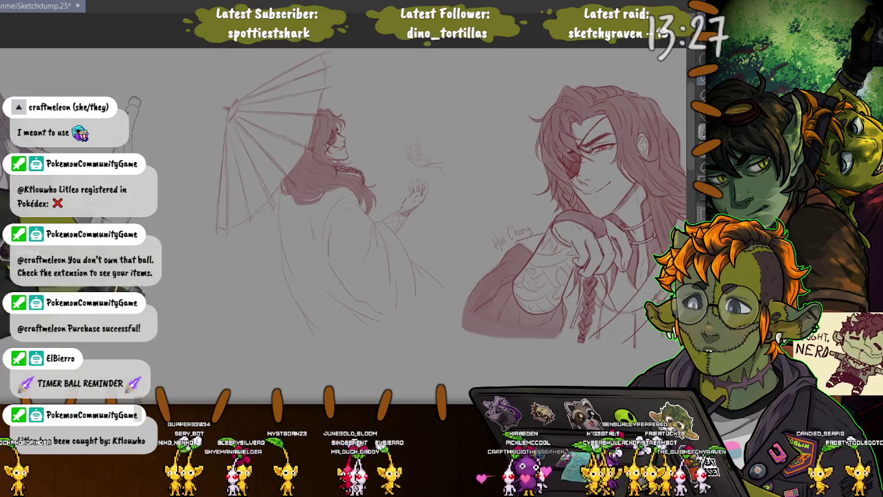
drag(343, 184, 588, 208)
mouse_move(452, 334)
mouse_down()
mouse_move(206, 333)
mouse_move(506, 338)
mouse_up()
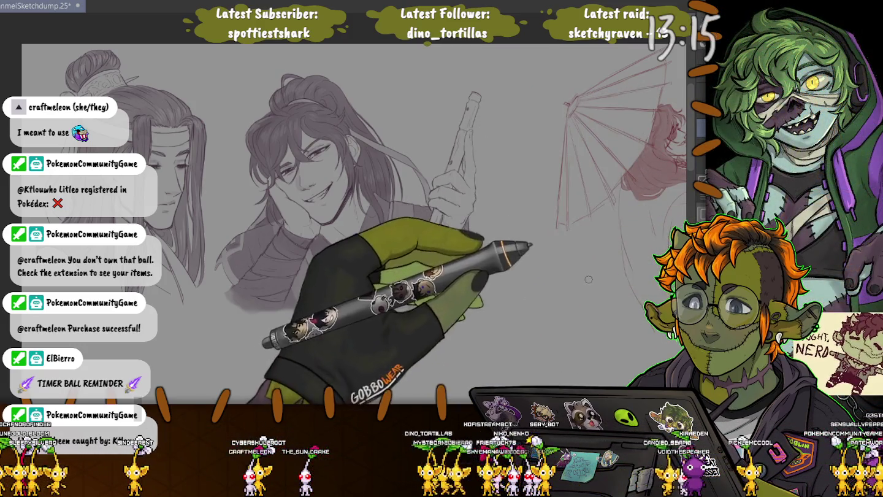
scroll(472, 242, up, 5)
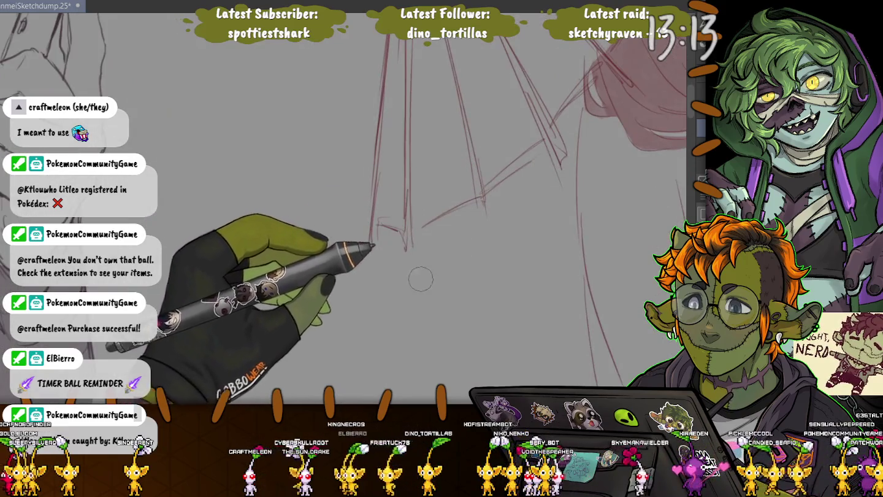
scroll(471, 242, up, 3)
scroll(343, 126, down, 2)
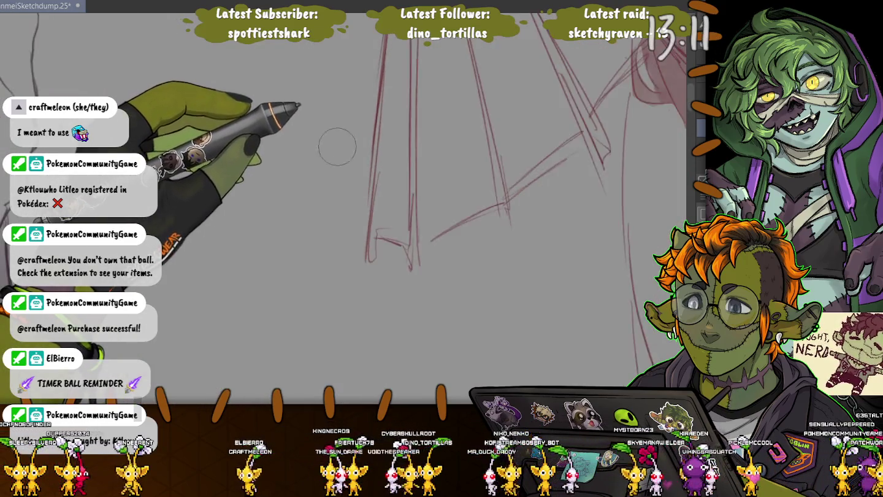
scroll(335, 142, down, 3)
scroll(335, 141, down, 3)
drag(61, 319, 446, 333)
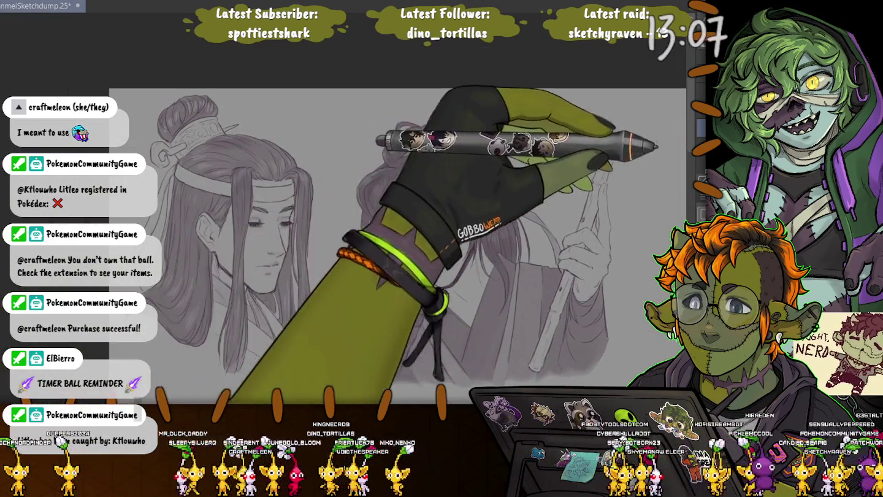
scroll(190, 305, up, 1)
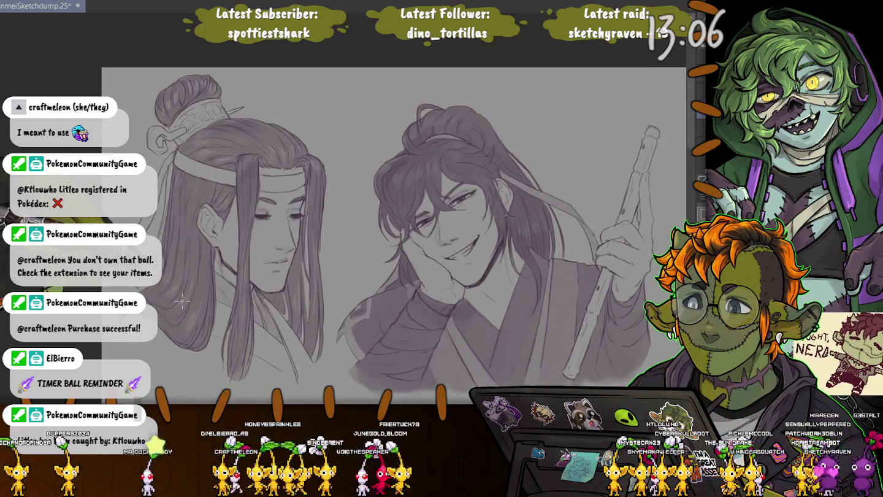
scroll(184, 246, up, 1)
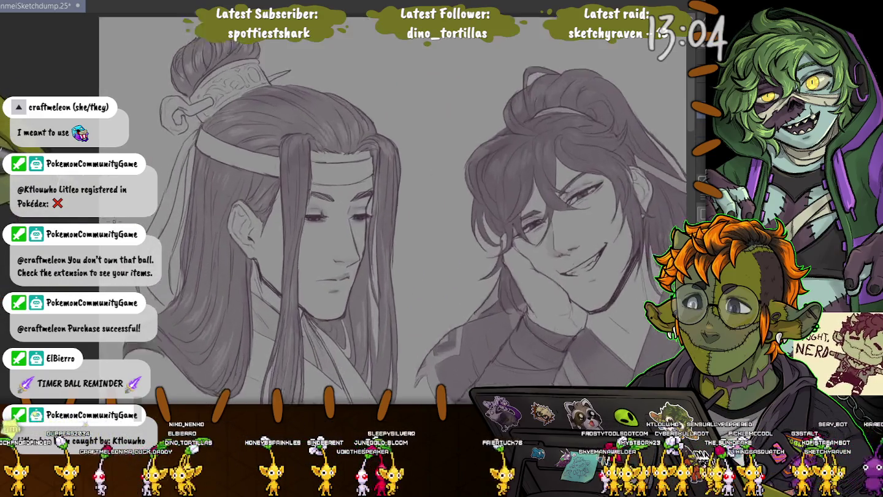
scroll(184, 245, up, 1)
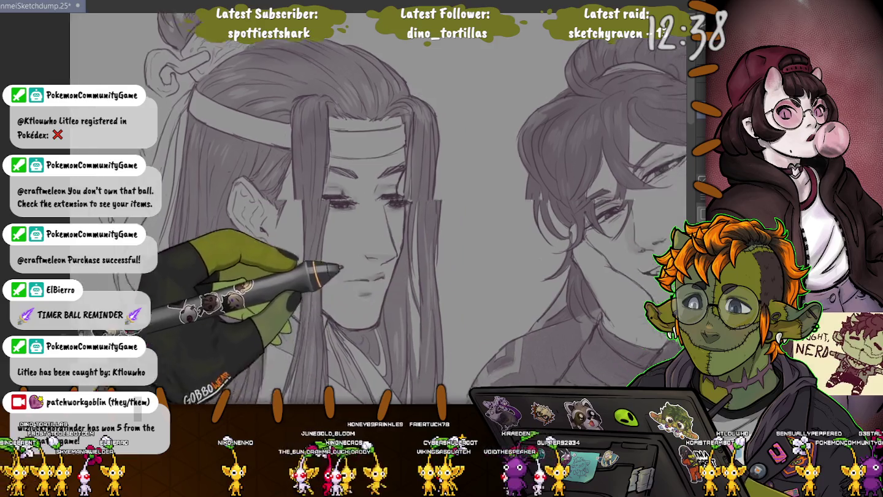
Step: Handwrite 'Wei Wuxian' with the pen beside the smiling flute-holder's head
drag(384, 305, 240, 207)
drag(392, 246, 301, 257)
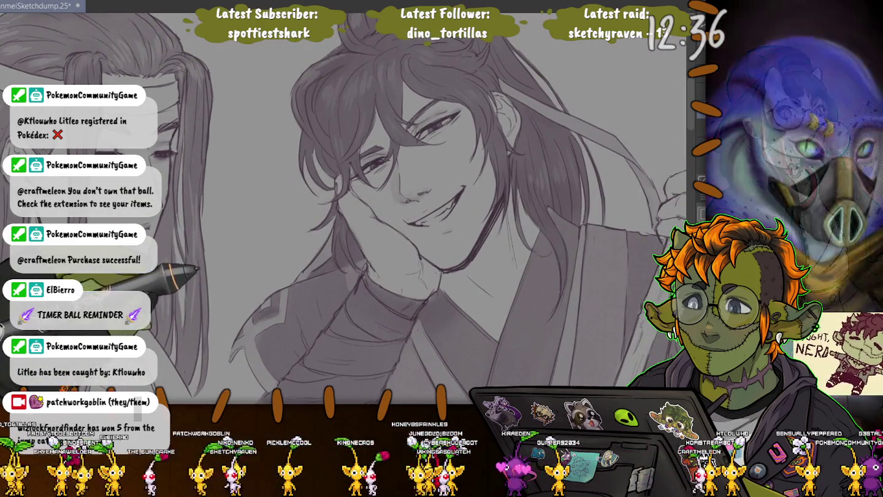
drag(426, 92, 500, 146)
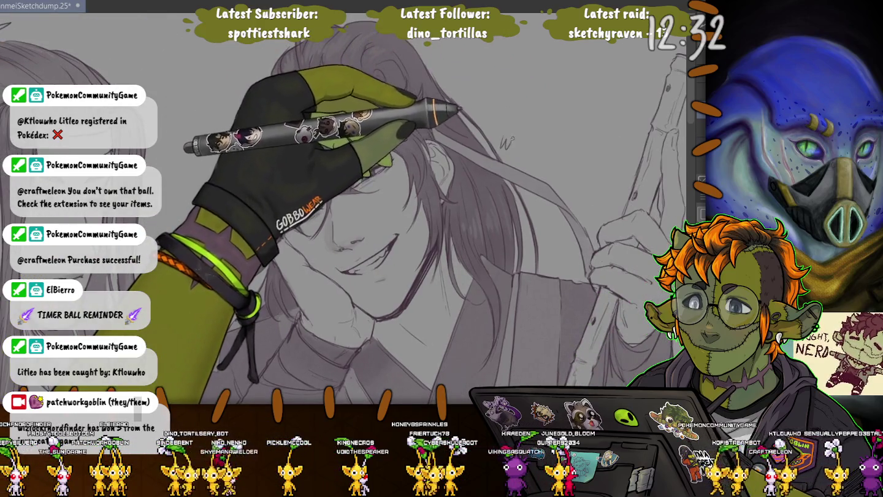
mouse_move(500, 141)
mouse_down()
mouse_move(527, 162)
mouse_move(548, 161)
mouse_move(571, 190)
mouse_move(579, 183)
mouse_move(579, 198)
mouse_up()
click(544, 158)
click(571, 184)
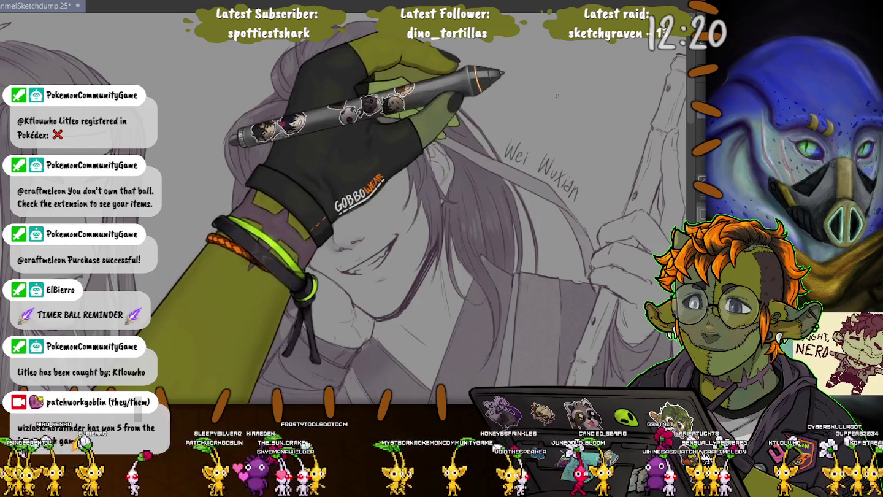
scroll(199, 290, down, 3)
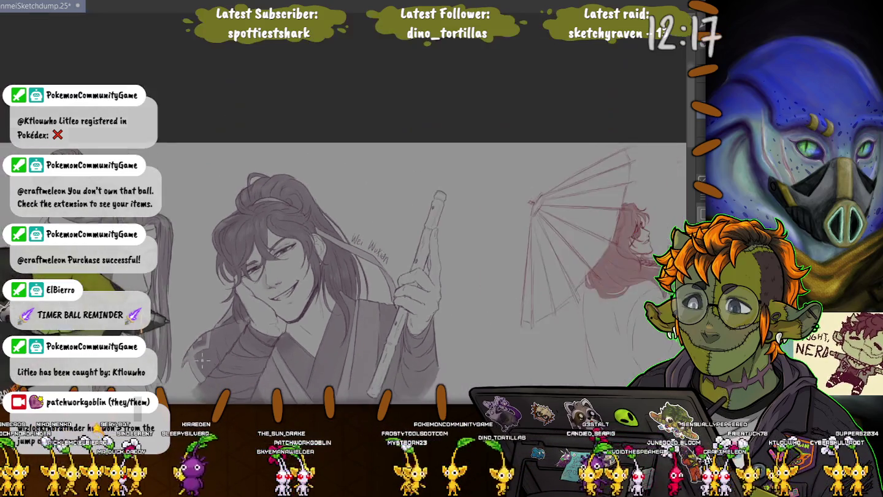
Step: Create a new blank Illustration canvas with Ctrl+N
drag(533, 478, 473, 365)
scroll(473, 365, down, 1)
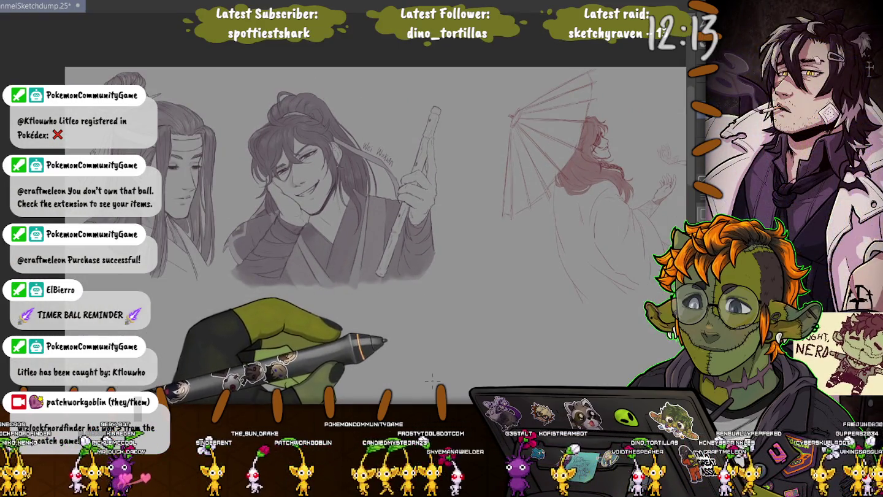
drag(443, 374, 471, 303)
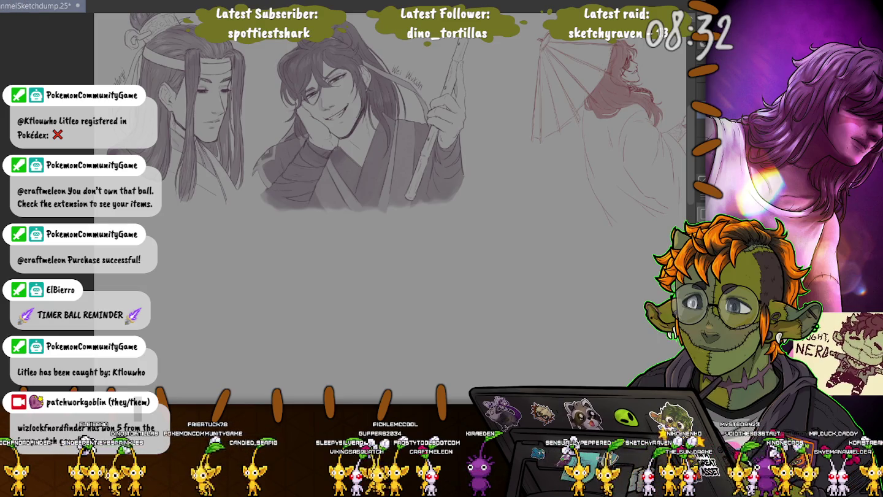
key(ctrl+n)
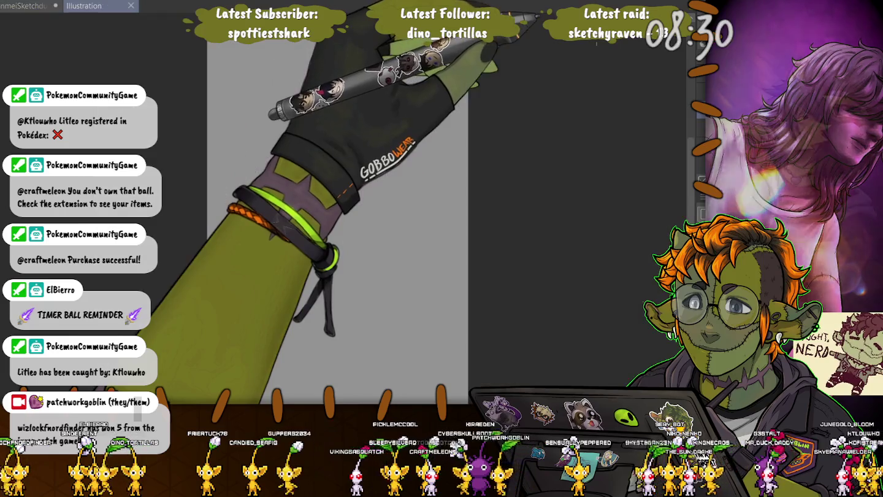
key(Return)
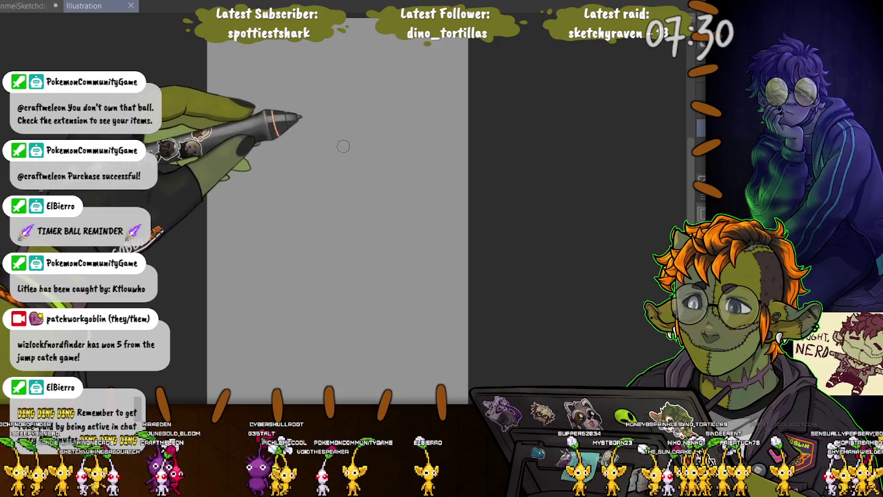
drag(355, 138, 341, 163)
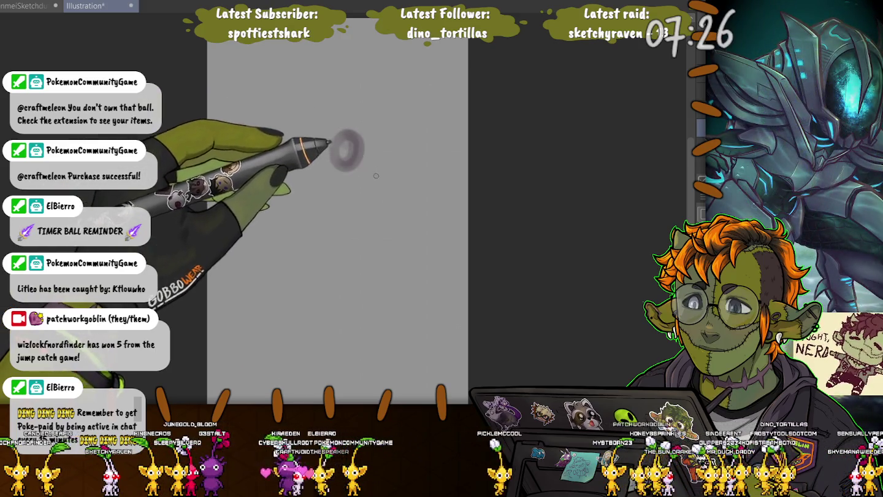
Step: Add a V mark, connecting loop, vertical line and down-left sweep around the purple oval
mouse_move(372, 171)
mouse_down()
mouse_move(384, 172)
mouse_move(346, 234)
mouse_up()
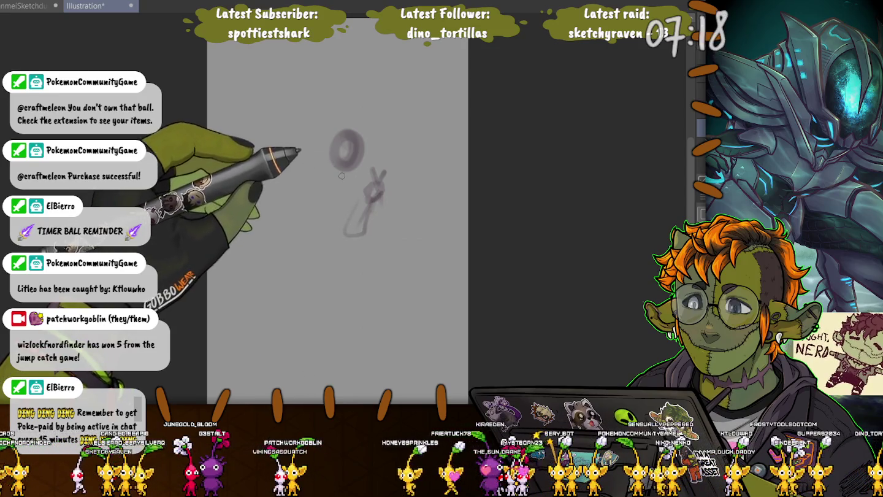
mouse_move(342, 176)
mouse_down()
mouse_move(362, 190)
mouse_move(340, 174)
mouse_up()
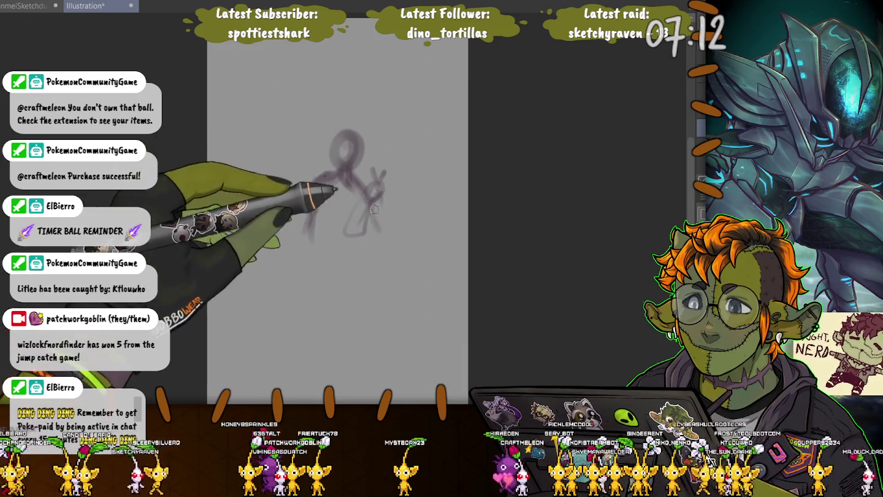
drag(320, 200, 355, 224)
mouse_move(323, 184)
mouse_down()
mouse_move(301, 257)
mouse_move(351, 213)
mouse_up()
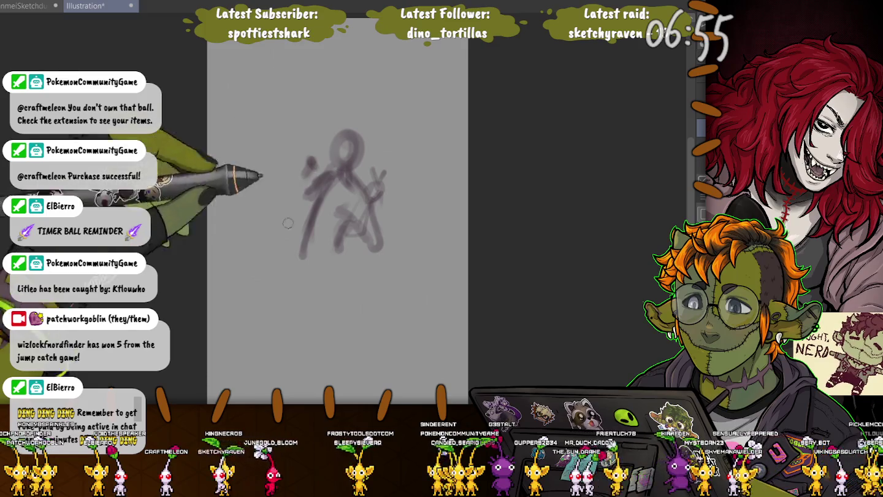
Step: Add a long diagonal, an arc above the head and darker body strokes
mouse_move(251, 257)
mouse_down()
mouse_move(361, 150)
mouse_move(384, 157)
mouse_up()
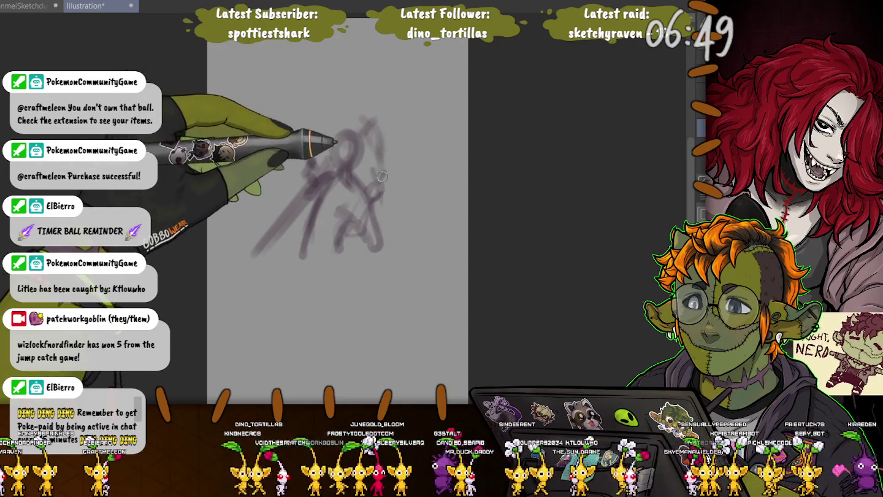
drag(368, 108, 276, 117)
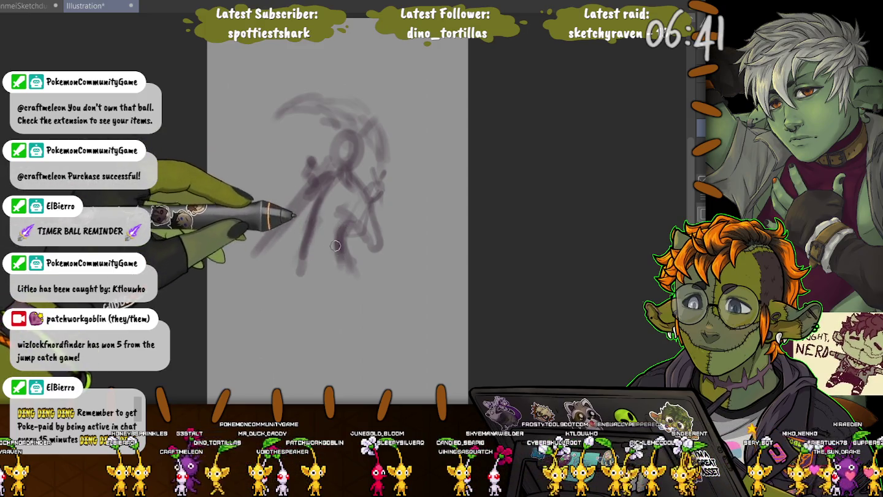
mouse_move(322, 176)
mouse_down()
mouse_move(253, 255)
mouse_move(338, 195)
mouse_up()
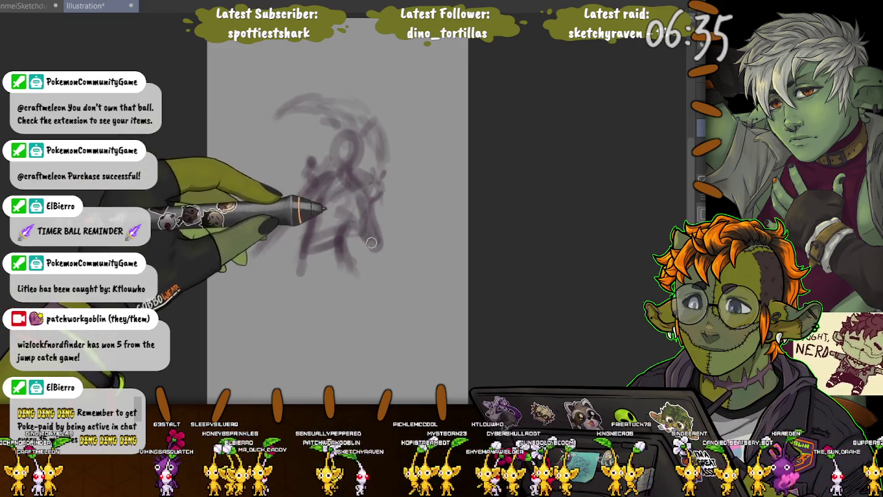
mouse_move(376, 185)
mouse_down()
mouse_move(307, 273)
mouse_move(309, 167)
mouse_up()
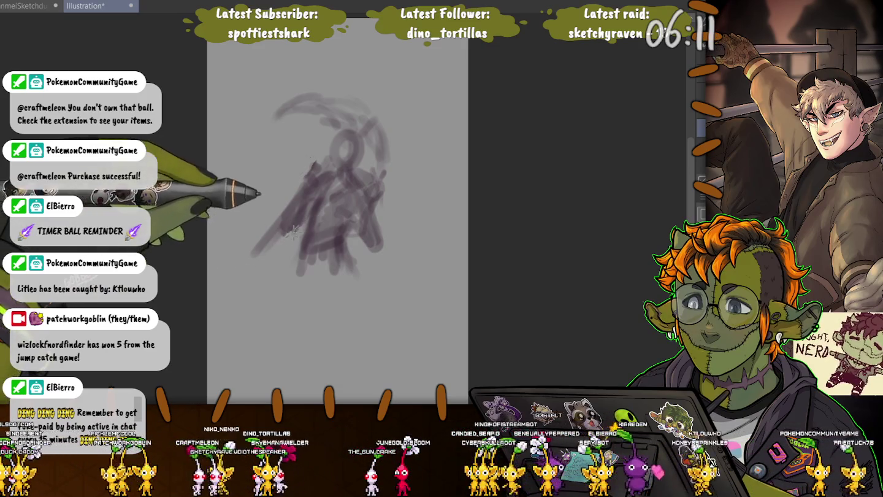
Step: Enlarge the purple gesture blob up and right, nudge it down, and commit
key(ctrl+t)
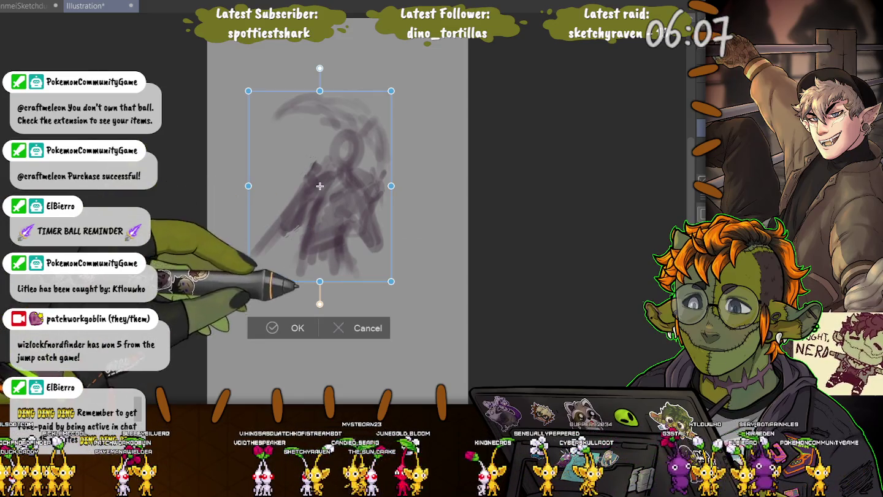
key(Return)
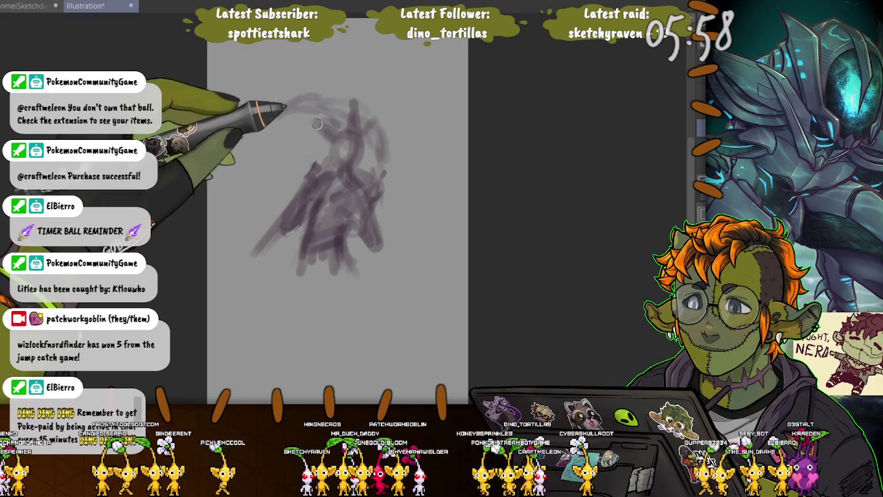
key(ctrl+t)
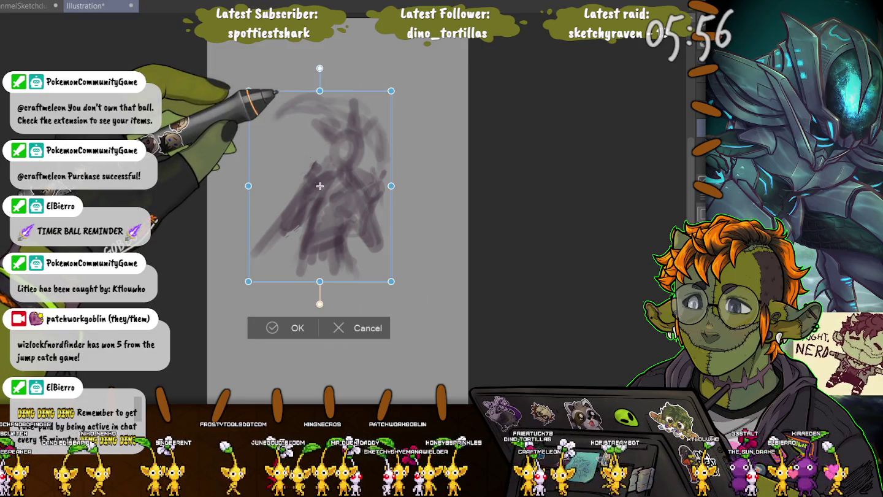
drag(252, 196, 193, 238)
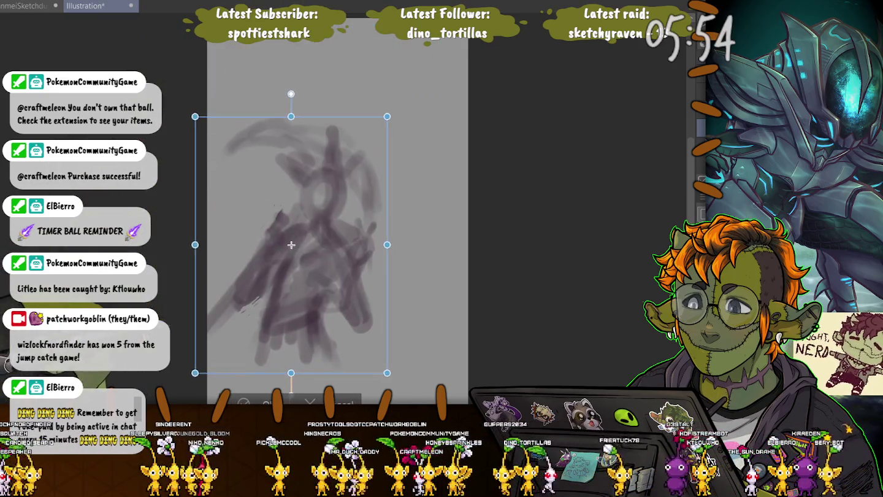
drag(384, 110, 447, 35)
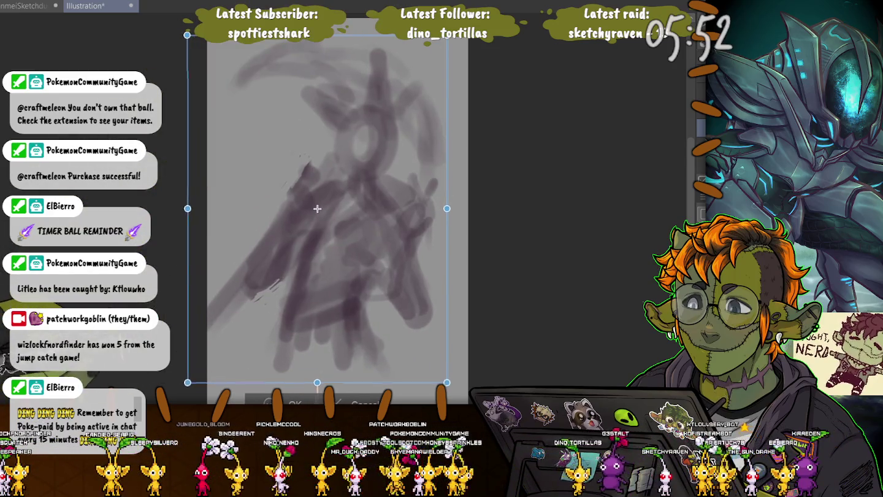
drag(321, 203, 318, 216)
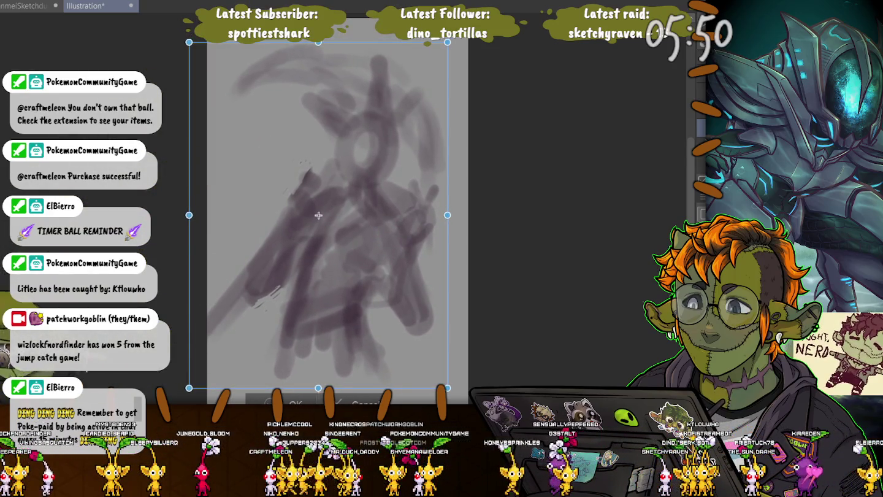
key(Return)
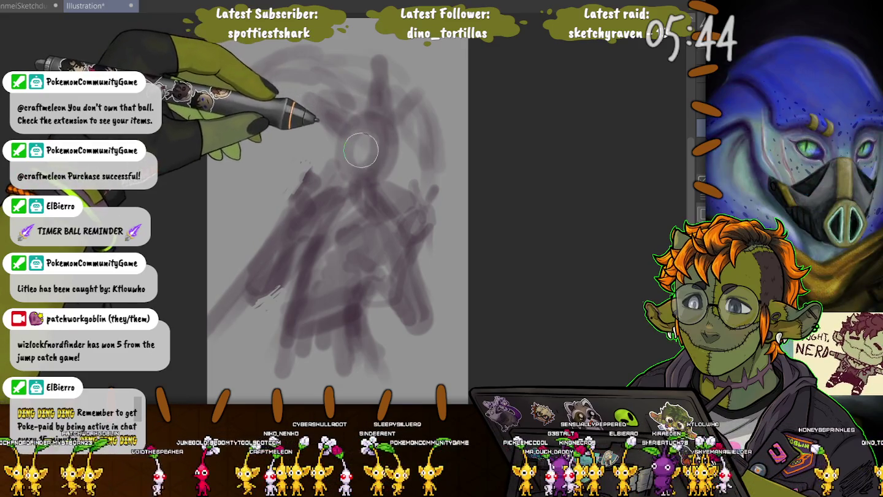
Step: Shrink the brush to a fine line size
key(bracketleft)
key(bracketleft)
key(bracketleft)
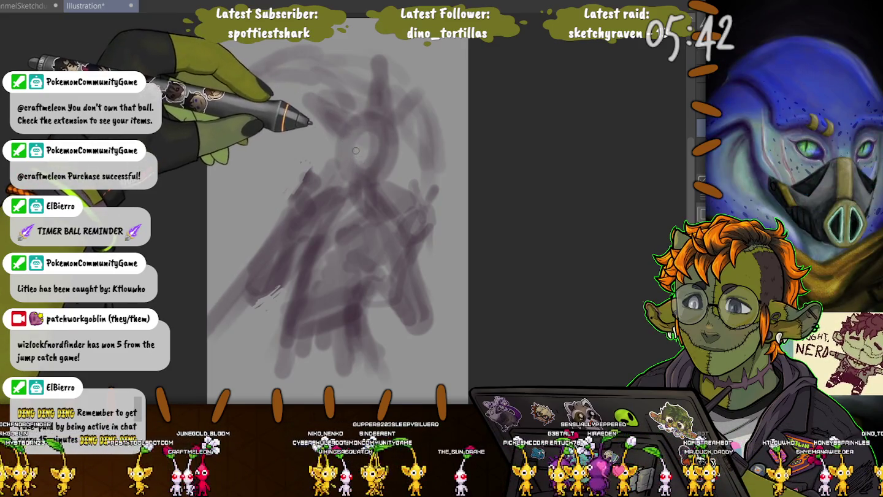
key(bracketright)
key(bracketright)
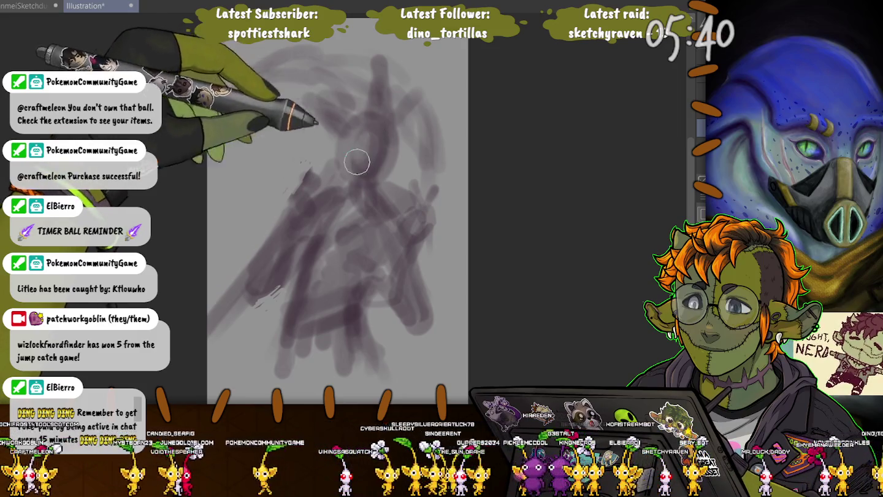
key(bracketleft)
key(bracketleft)
key(bracketleft)
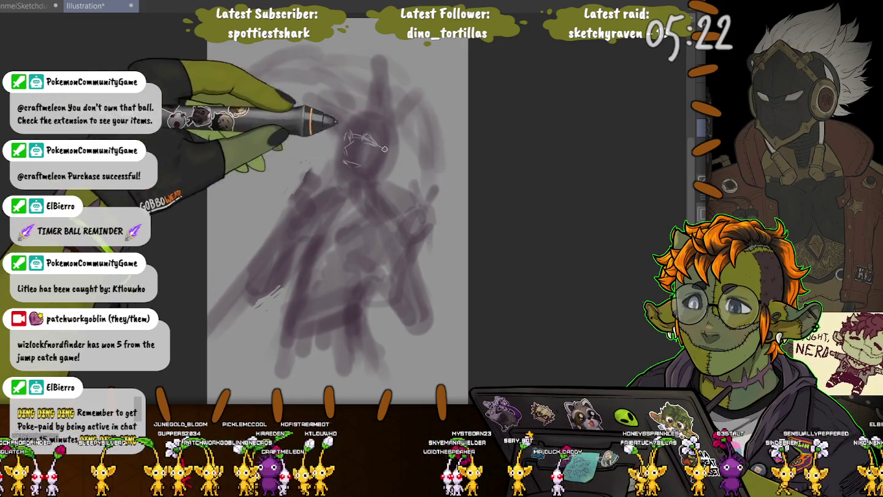
Step: Sketch a thin face line, a tall ear and a pointed left ear over the head
drag(350, 185, 375, 177)
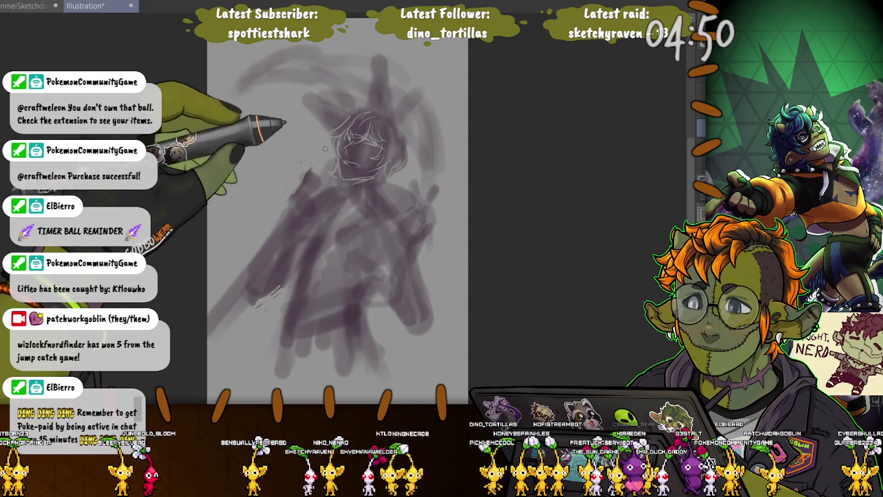
drag(397, 115, 383, 63)
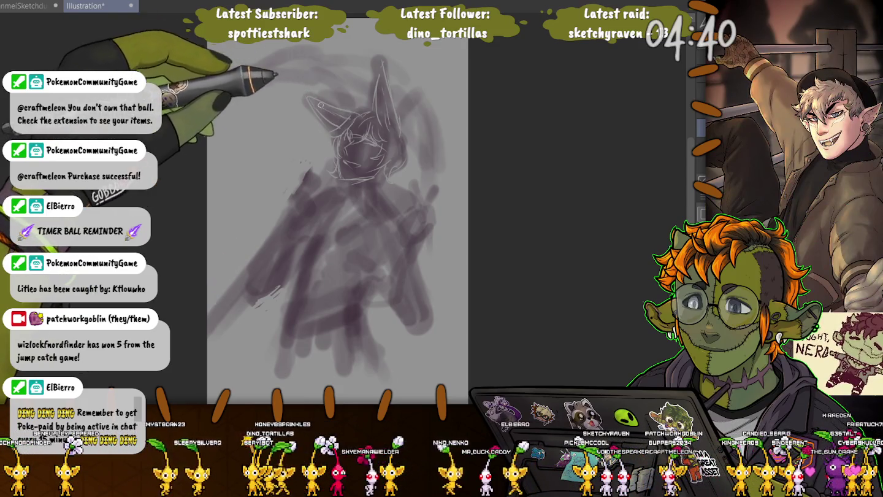
drag(339, 123, 306, 96)
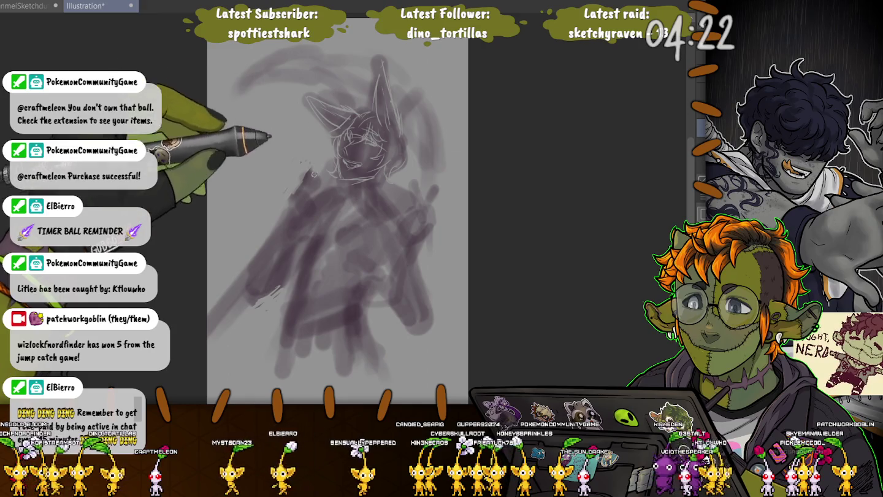
drag(343, 118, 305, 97)
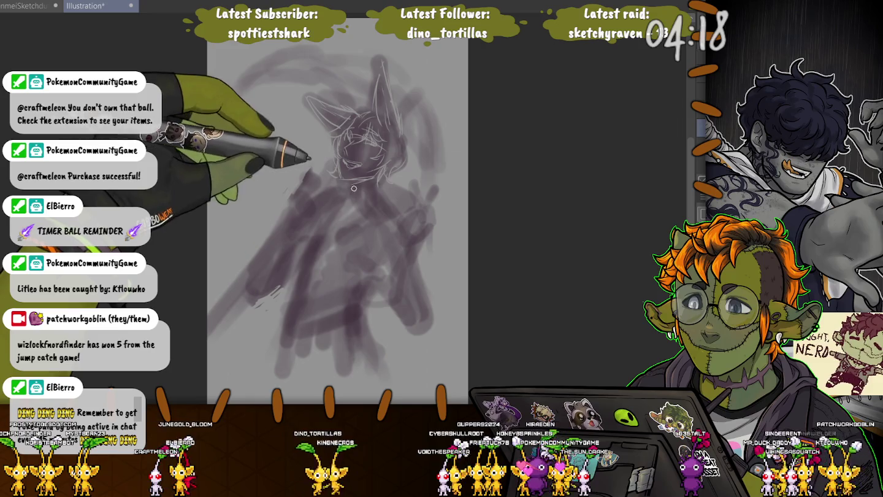
Step: Sketch the collar and shoulder lines, undo a stray stroke, and add a lower-body curve
drag(356, 195, 338, 219)
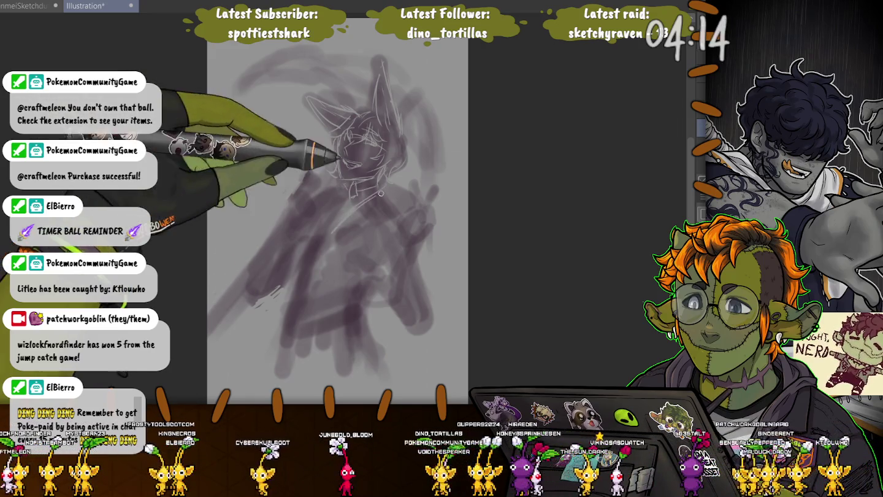
mouse_move(337, 219)
mouse_down()
mouse_move(382, 222)
mouse_move(338, 223)
mouse_move(308, 243)
mouse_up()
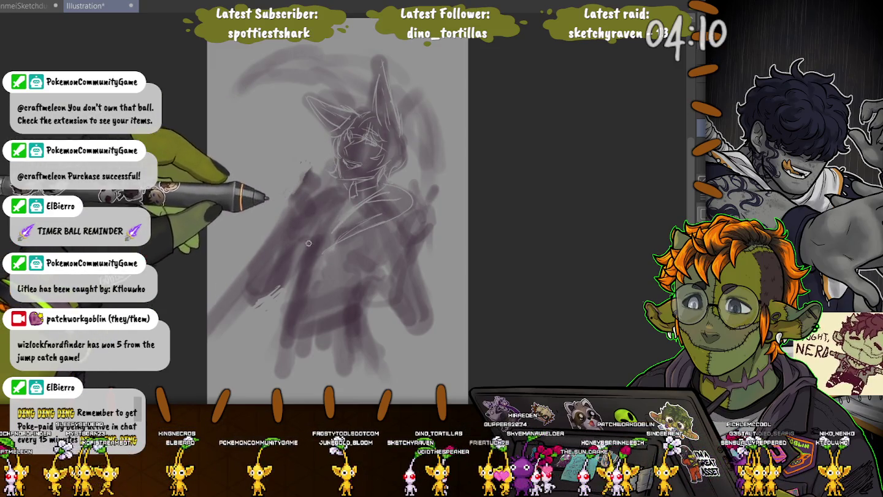
key(ctrl+z)
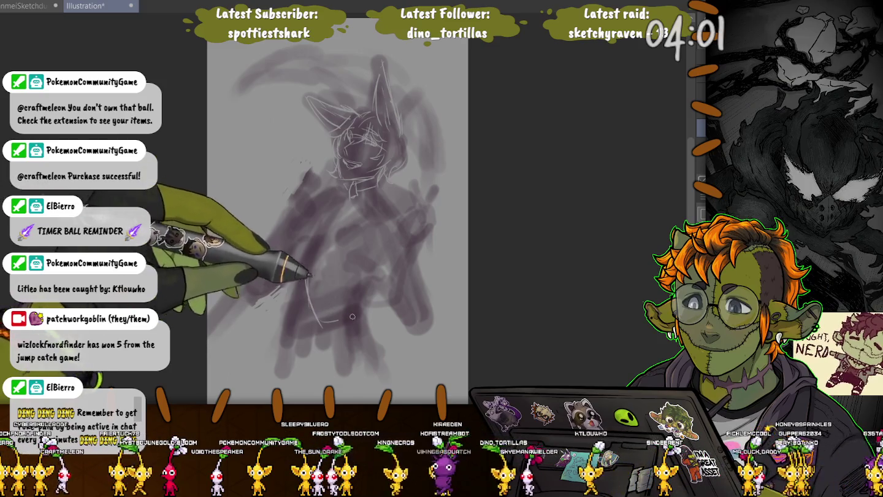
drag(361, 312, 305, 273)
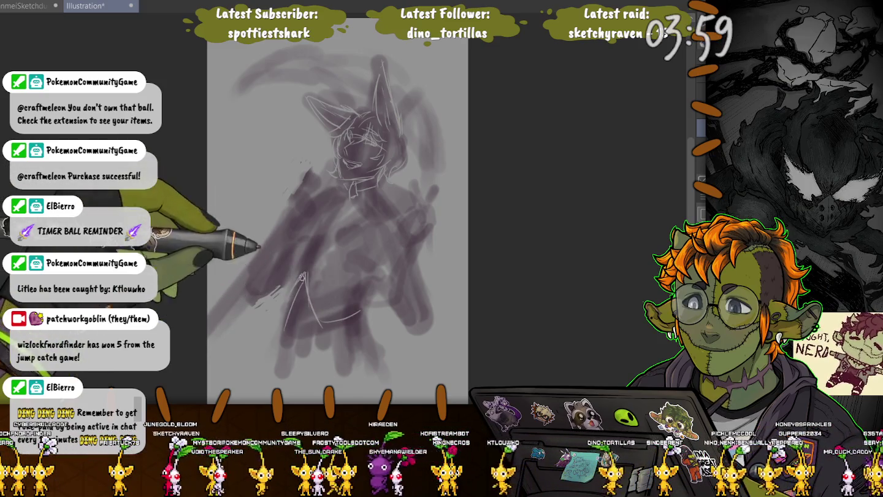
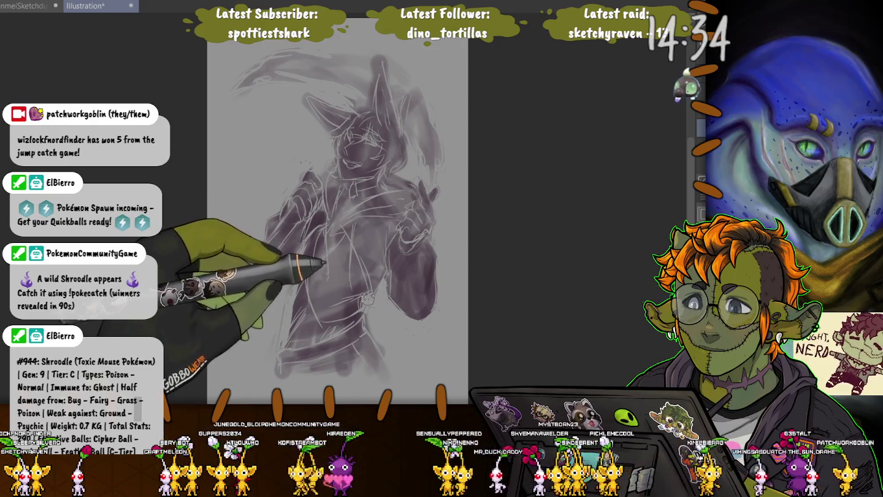
Step: Draw the long diagonal staff across the hooded figure, then close the drawing with Ctrl+W
drag(297, 184, 209, 328)
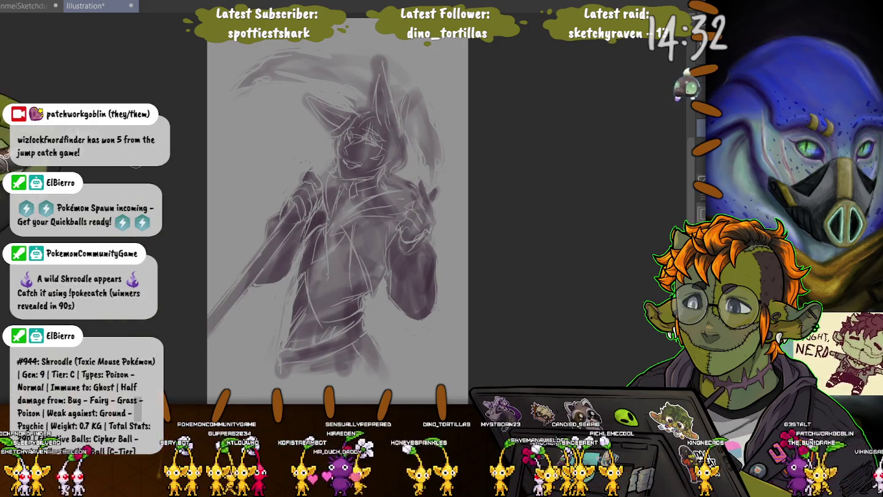
mouse_move(337, 215)
mouse_down()
mouse_move(354, 239)
mouse_move(347, 212)
mouse_up()
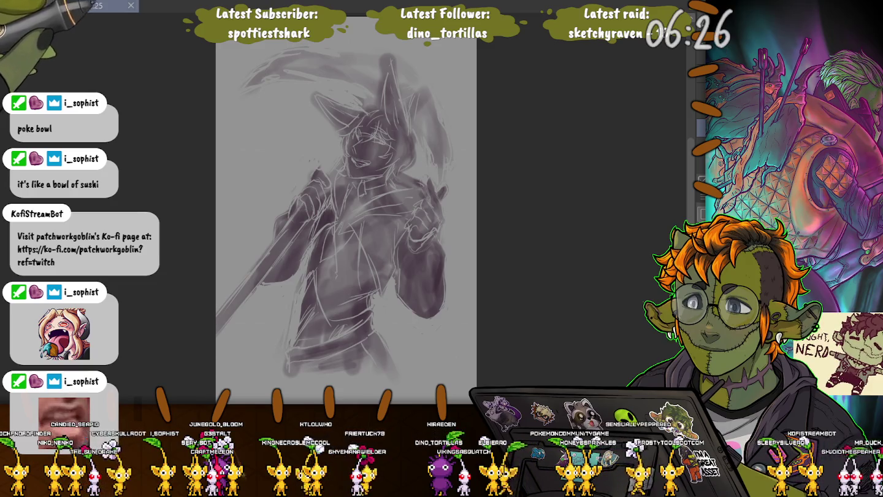
key(ctrl+w)
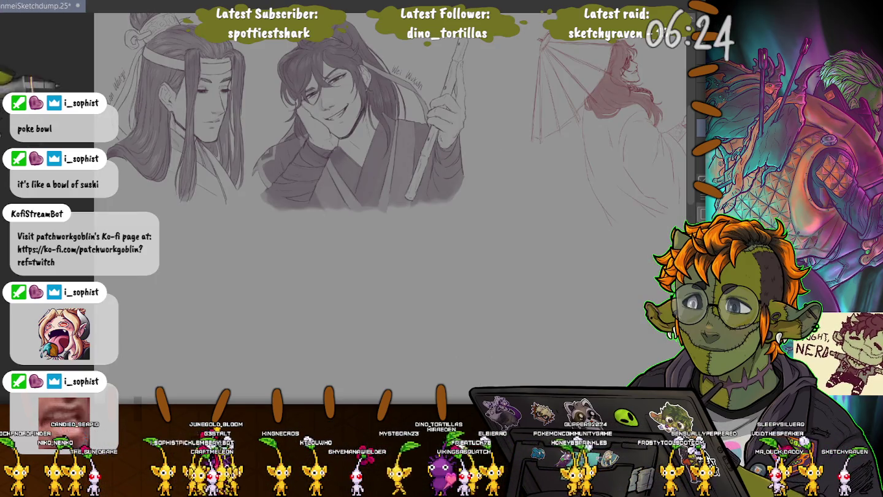
Step: Create a new Illustration canvas and paint the head of a new figure in purple
key(ctrl+n)
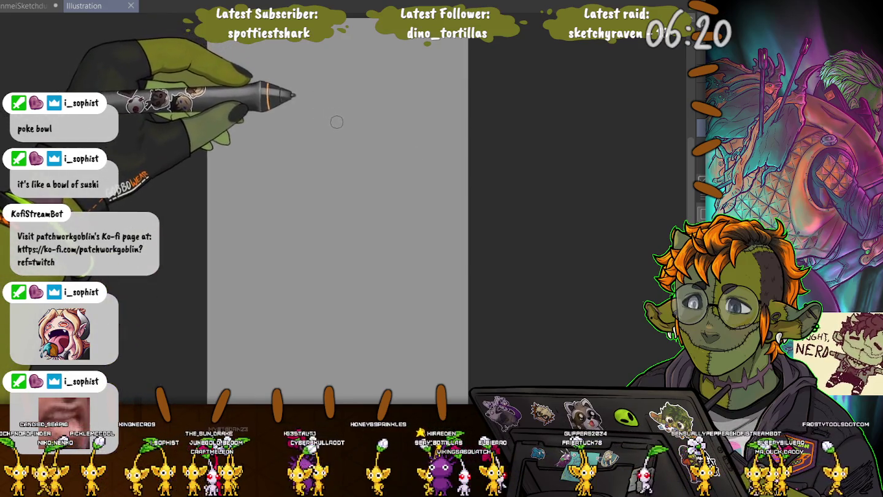
click(349, 146)
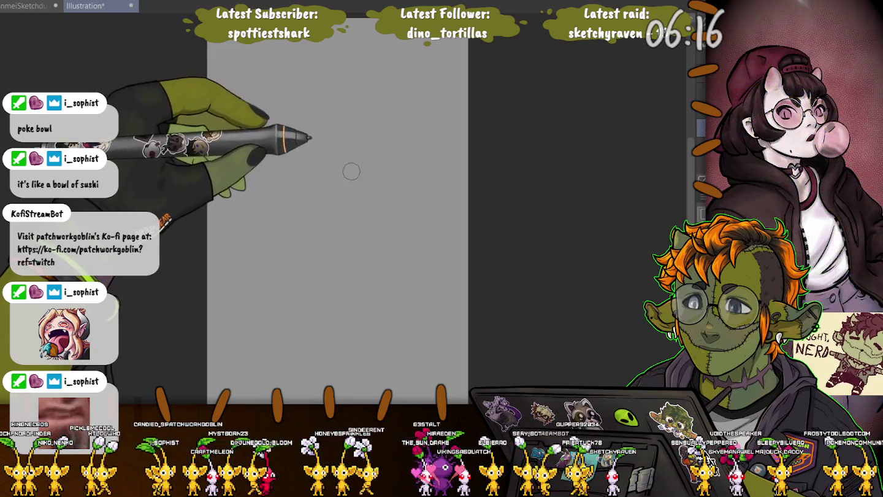
mouse_move(343, 177)
mouse_down()
mouse_move(353, 178)
mouse_move(344, 181)
mouse_move(368, 203)
mouse_move(302, 201)
mouse_up()
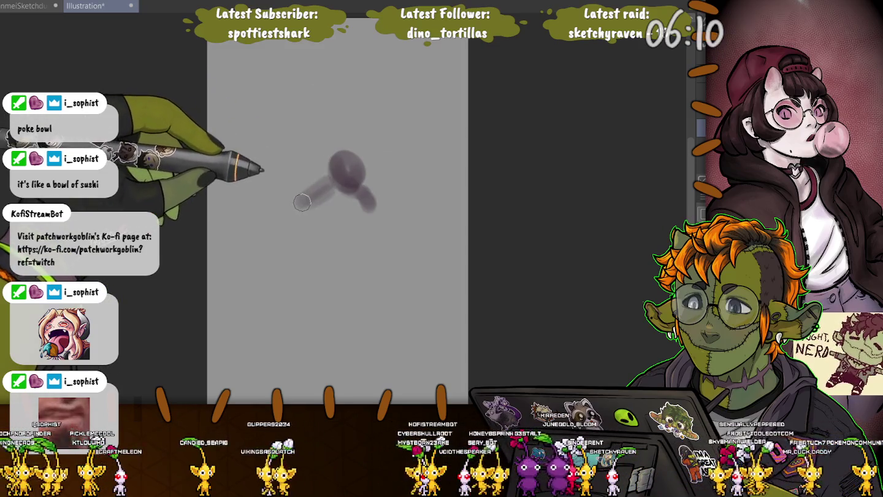
Step: Replace the stray stroke with a broad, darker torso extending down from the head
key(ctrl+z)
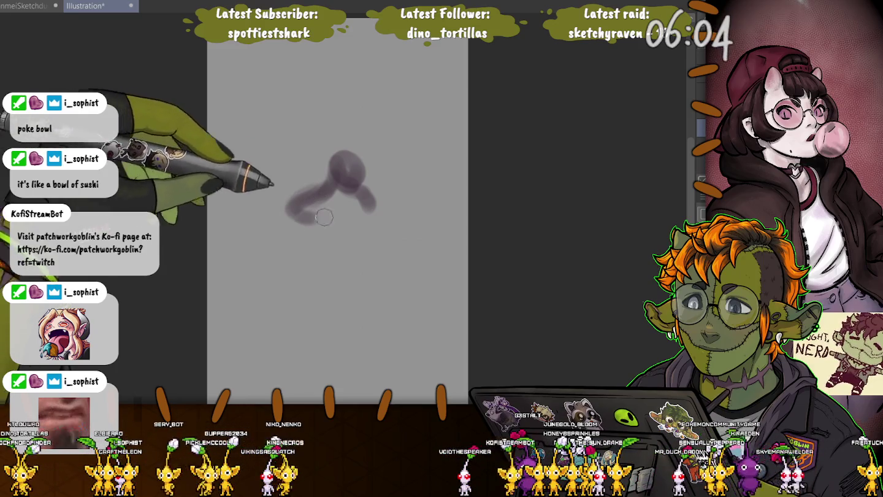
drag(324, 216, 364, 211)
drag(298, 211, 362, 205)
drag(307, 208, 321, 207)
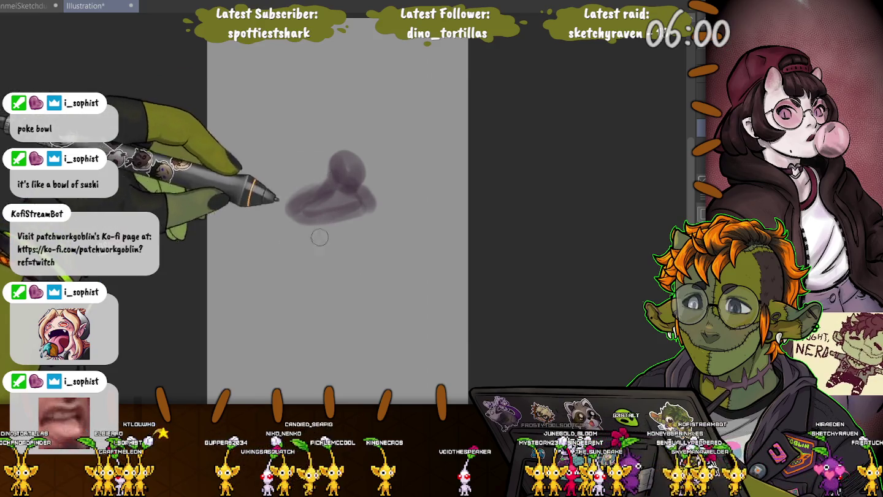
drag(303, 211, 364, 210)
mouse_move(291, 220)
mouse_down()
mouse_move(347, 210)
mouse_move(321, 232)
mouse_move(341, 251)
mouse_move(346, 283)
mouse_up()
Step: Paint both legs down to the feet, darkening the left and right leg strokes
mouse_move(314, 251)
mouse_down()
mouse_move(304, 301)
mouse_move(313, 246)
mouse_move(314, 260)
mouse_up()
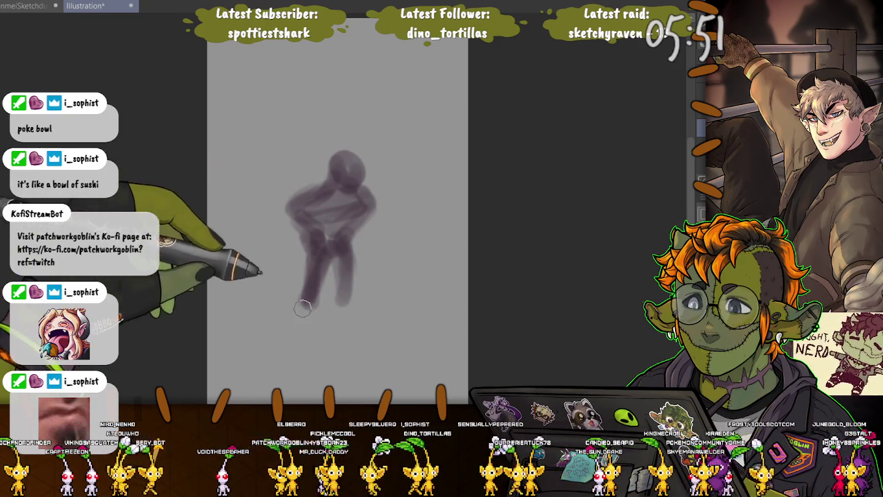
drag(302, 308, 309, 282)
drag(297, 322, 298, 363)
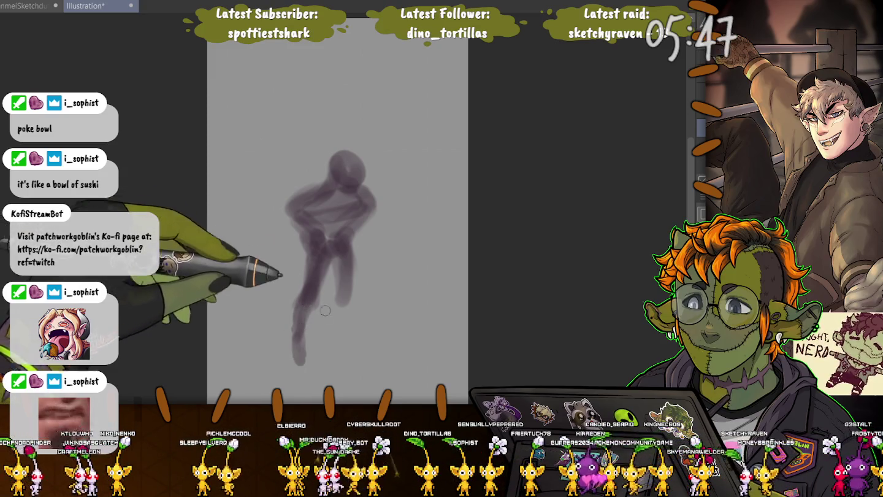
drag(333, 314, 330, 287)
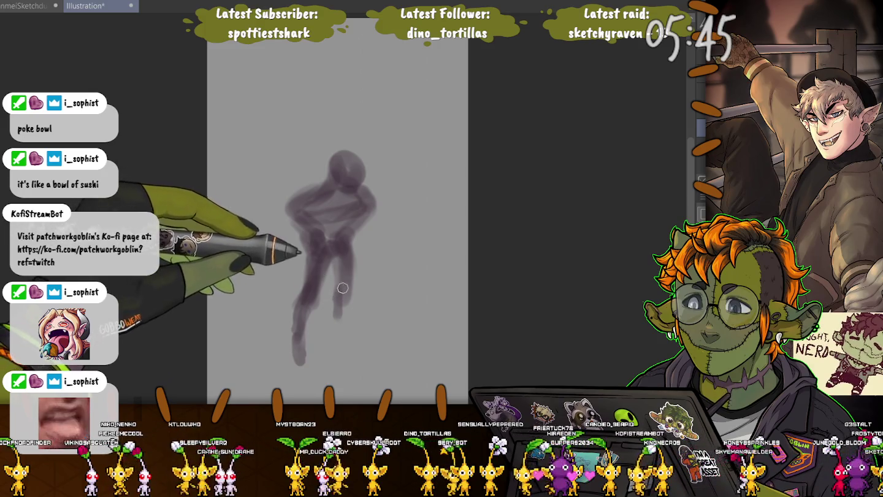
mouse_move(344, 255)
mouse_down()
mouse_move(341, 344)
mouse_move(357, 361)
mouse_up()
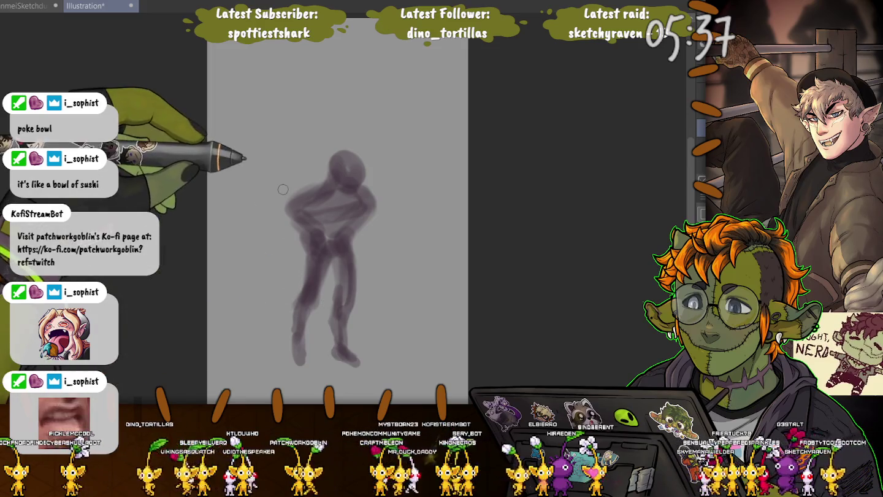
Step: Paint the arm from the shoulder and sketch looping hood curves around the head
mouse_move(371, 193)
mouse_down()
mouse_move(395, 232)
mouse_move(406, 221)
mouse_move(389, 239)
mouse_move(361, 180)
mouse_up()
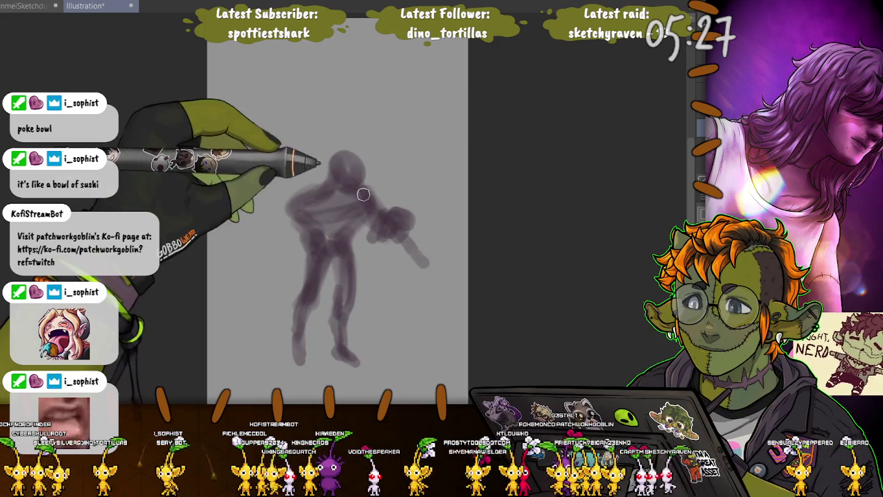
mouse_move(335, 130)
mouse_down()
mouse_move(355, 154)
mouse_move(287, 187)
mouse_up()
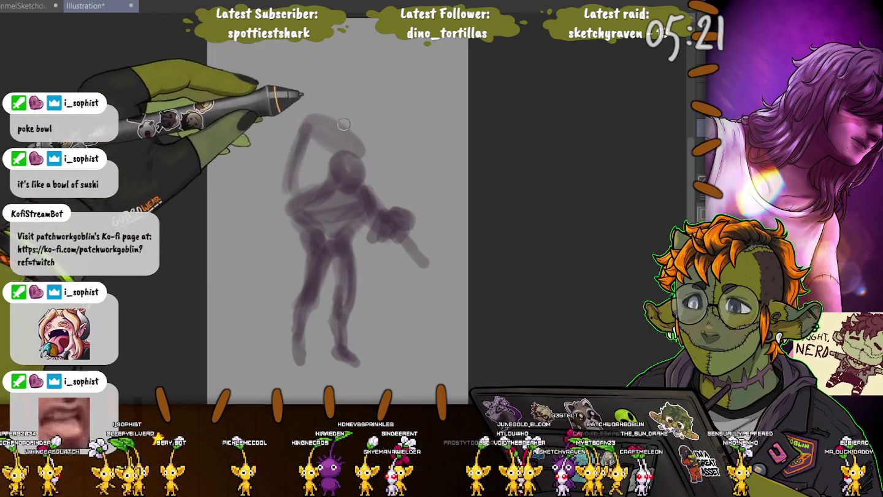
drag(353, 149, 308, 176)
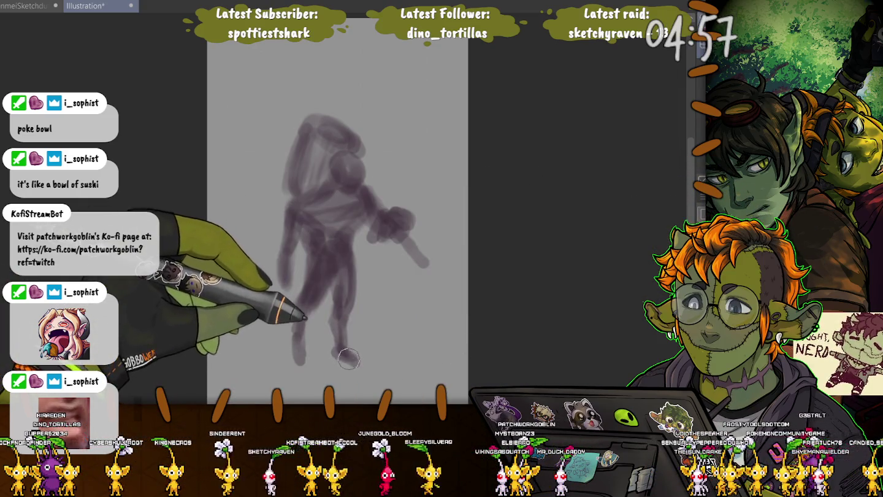
Step: Resize the brush with the bracket keys, extend the left foot, and add a light hip stroke
key(bracketright)
key(bracketright)
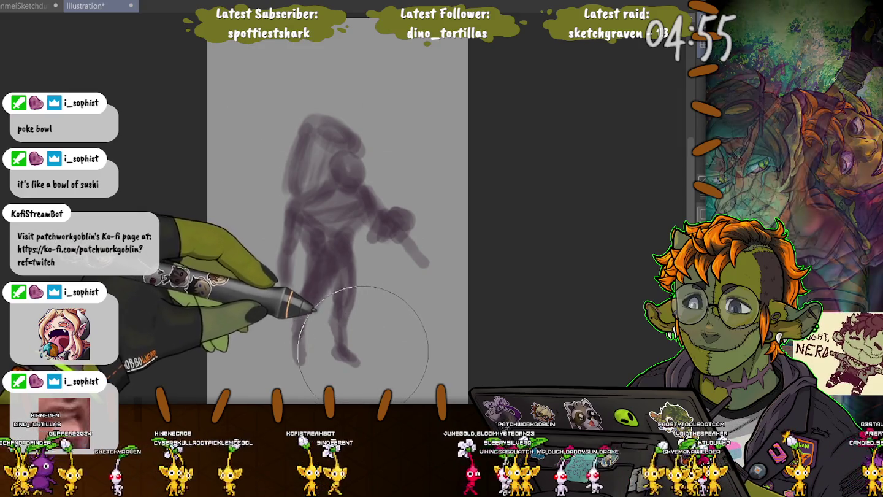
key(bracketright)
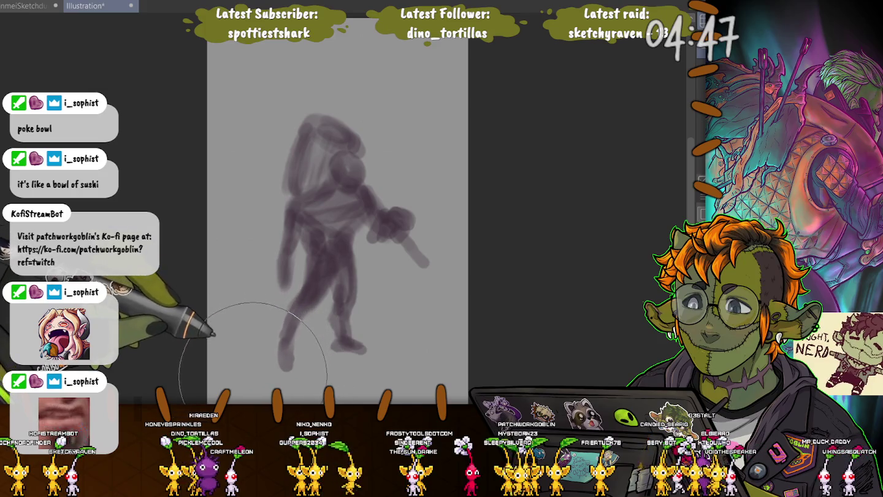
key(bracketleft)
key(bracketleft)
key(bracketleft)
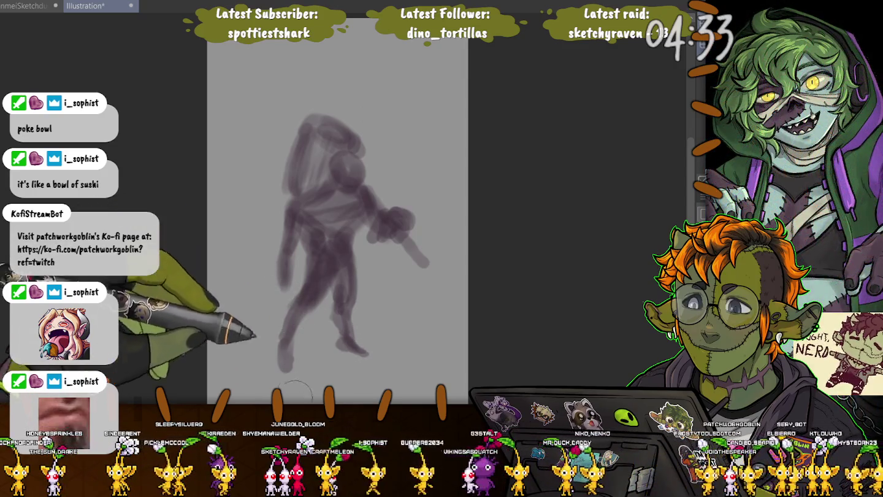
drag(283, 347, 284, 370)
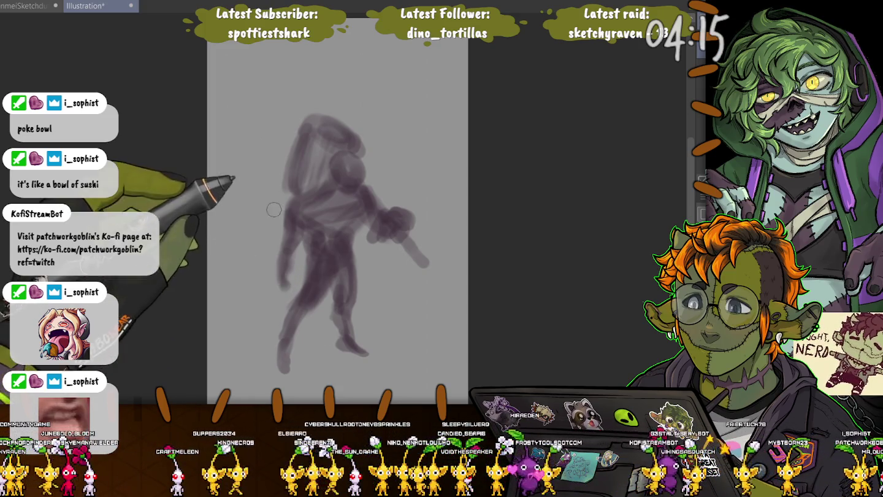
mouse_move(300, 231)
mouse_down()
mouse_move(279, 216)
mouse_move(301, 245)
mouse_up()
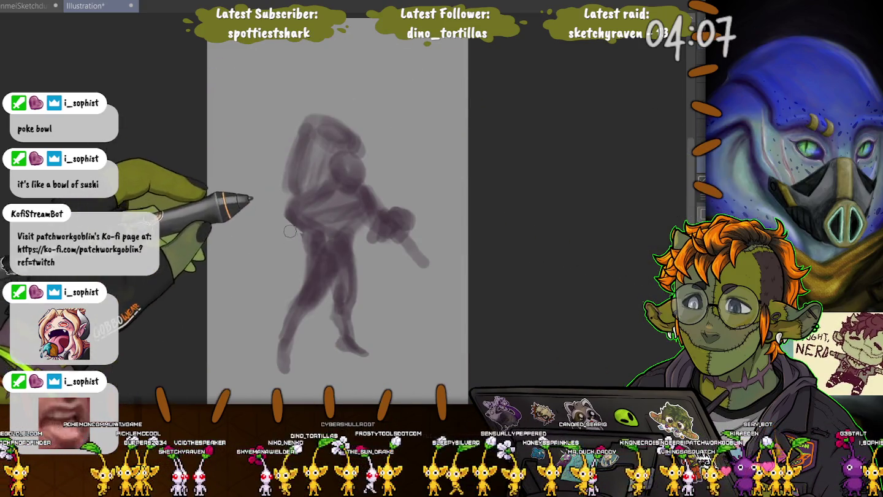
Step: Darken the left hip, thigh, leg and arm contours, and add light lines across the torso
drag(284, 232, 288, 246)
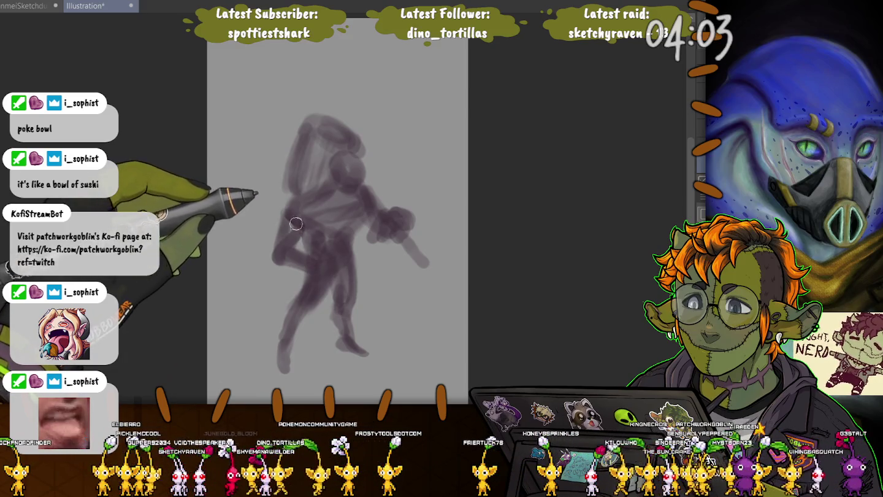
drag(286, 250, 297, 308)
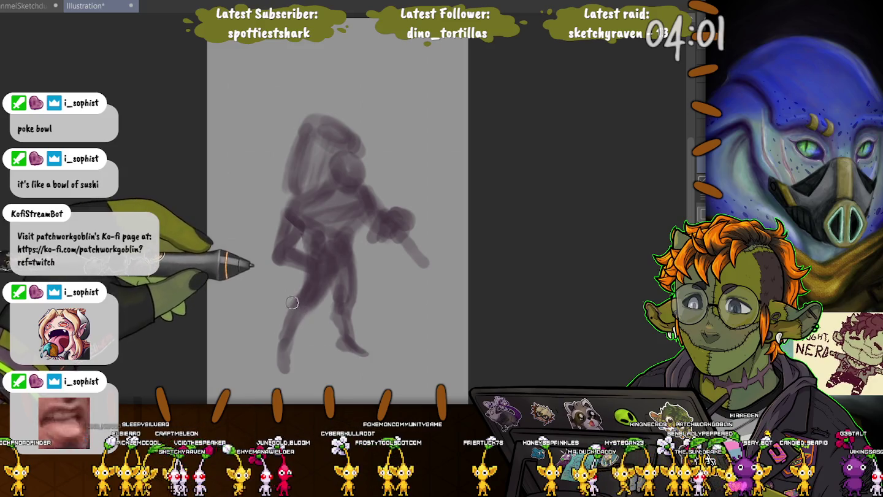
drag(298, 227, 286, 241)
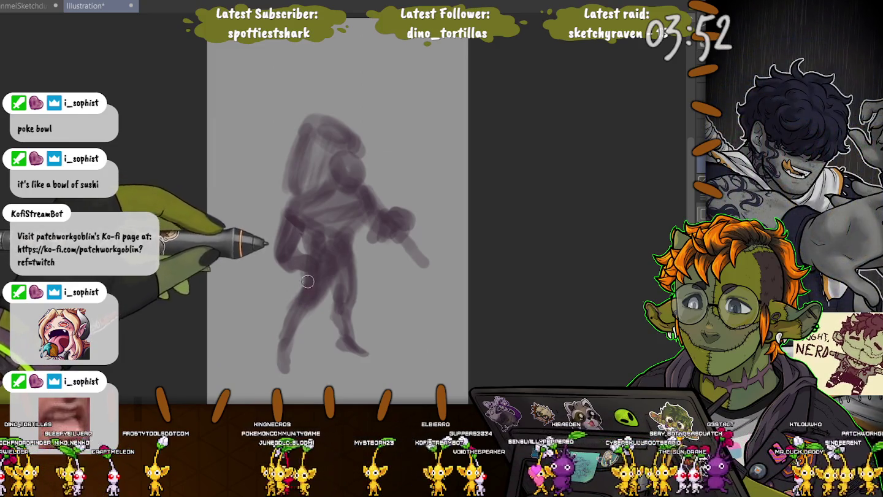
drag(301, 230, 302, 254)
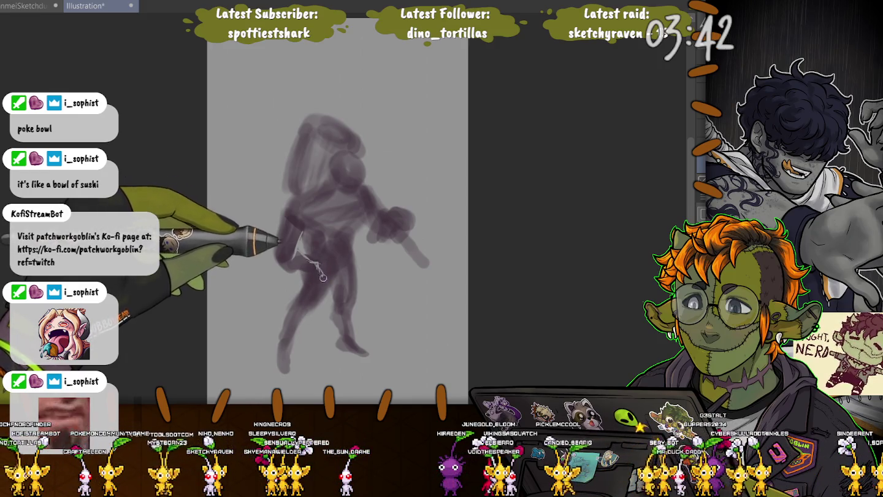
drag(323, 278, 307, 271)
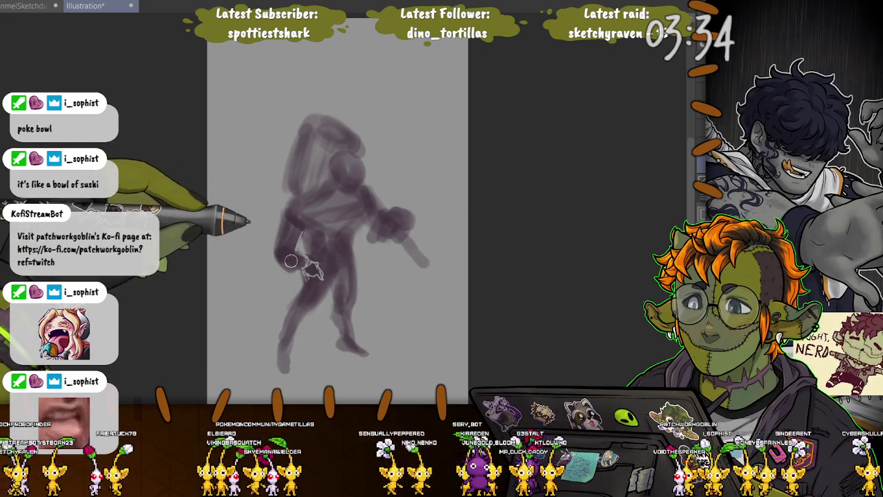
drag(282, 262, 280, 246)
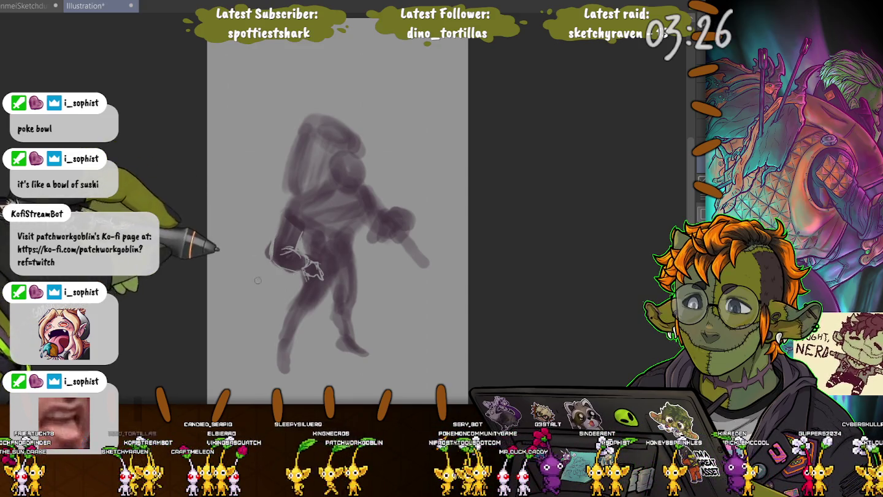
drag(279, 218, 291, 274)
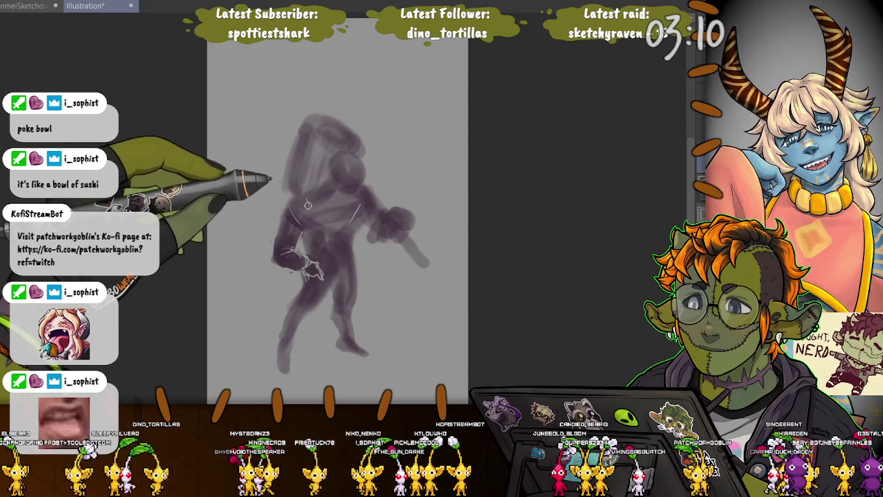
mouse_move(304, 196)
mouse_down()
mouse_move(307, 212)
mouse_move(358, 205)
mouse_up()
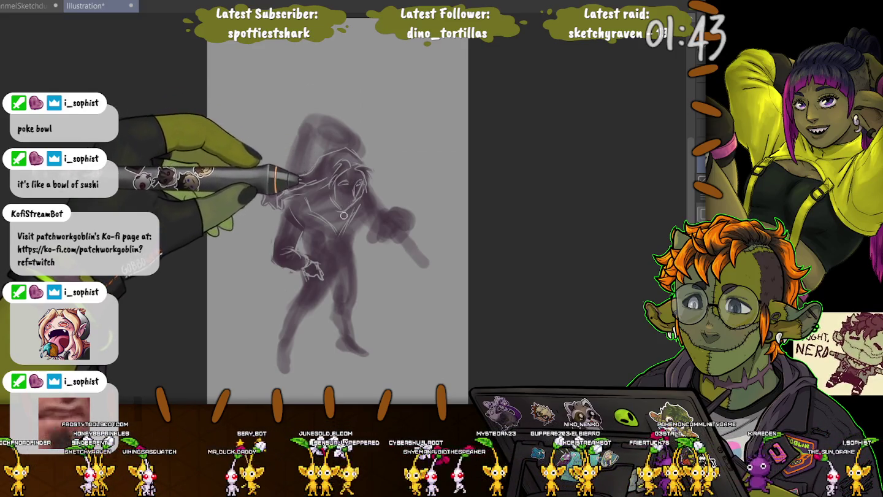
Step: Sketch a star-shaped mark beside the figure
drag(265, 191, 283, 195)
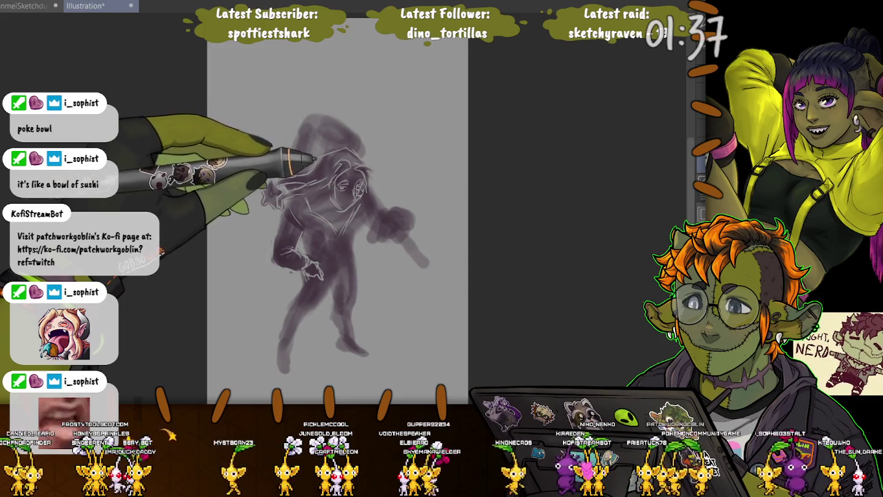
Step: Redraw the face lines on the head and outline the top of the hood
drag(334, 178, 347, 191)
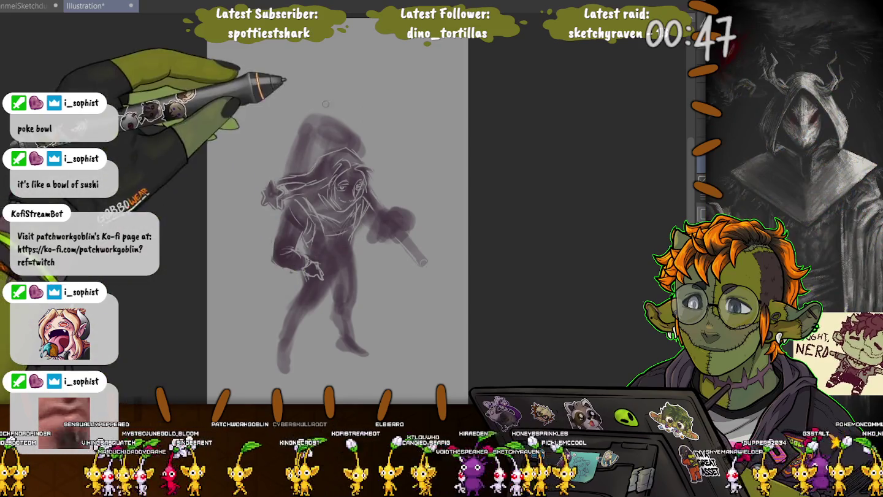
drag(313, 118, 351, 131)
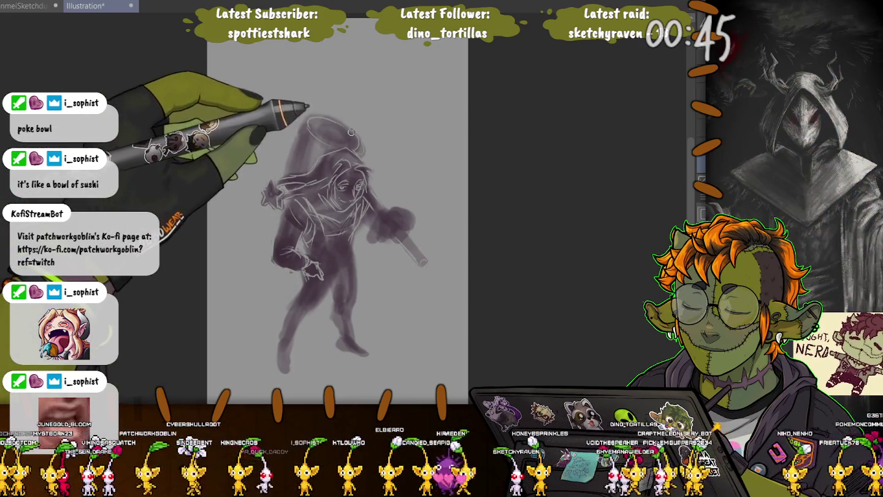
Step: Redo the hood-top oval, fill it in dark purple, and sketch hood outlines with a small star
key(ctrl+z)
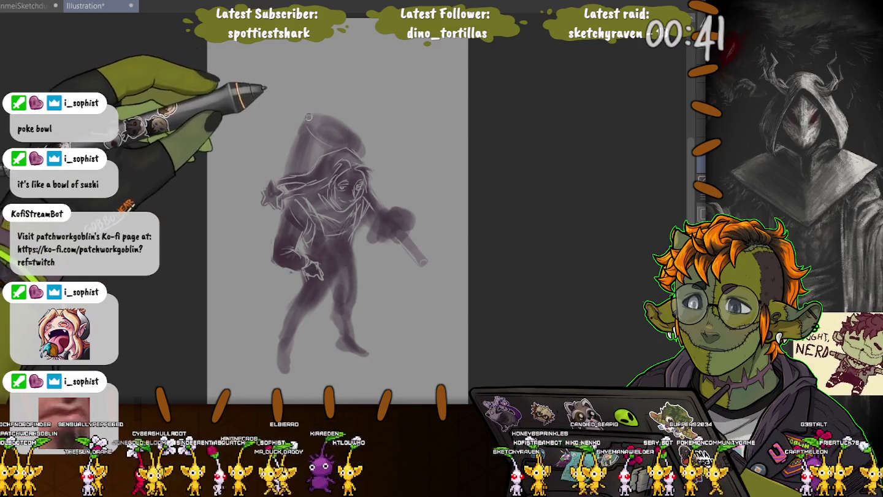
drag(355, 140, 318, 116)
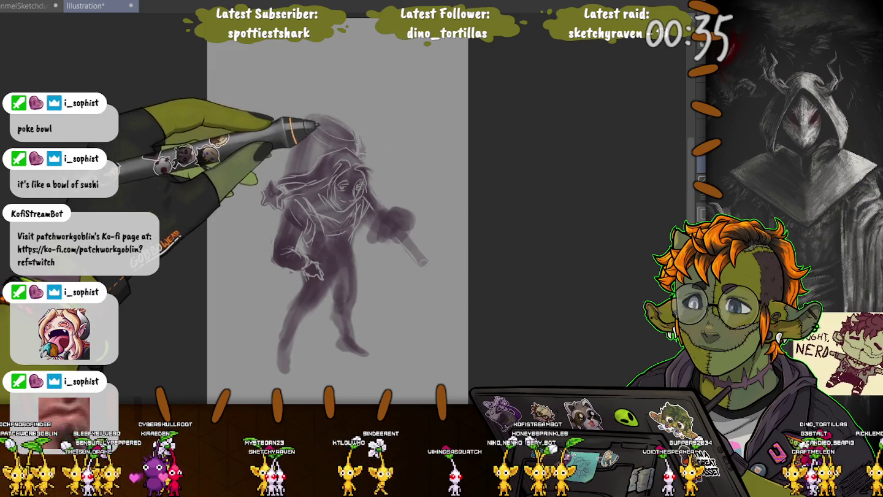
drag(364, 149, 311, 114)
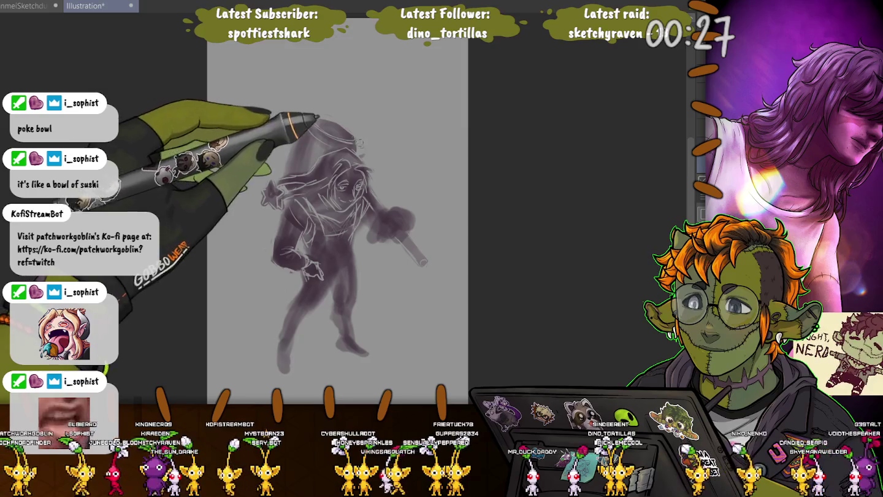
drag(363, 139, 302, 112)
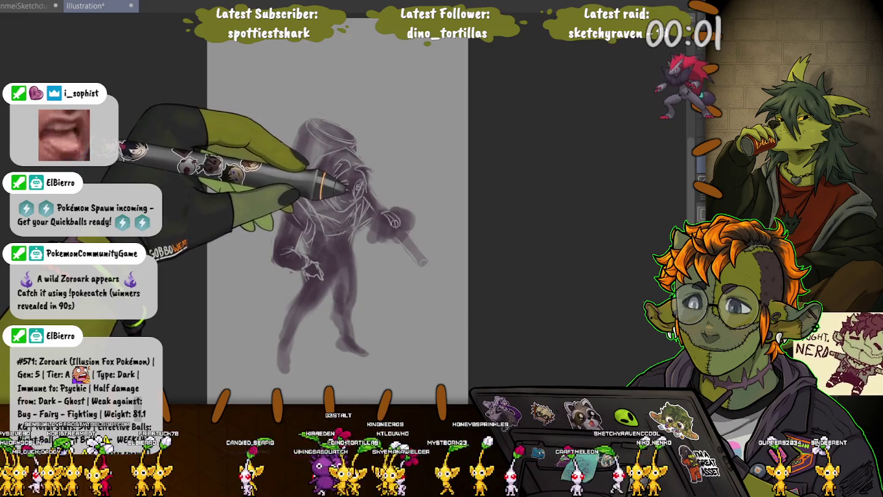
drag(340, 150, 280, 199)
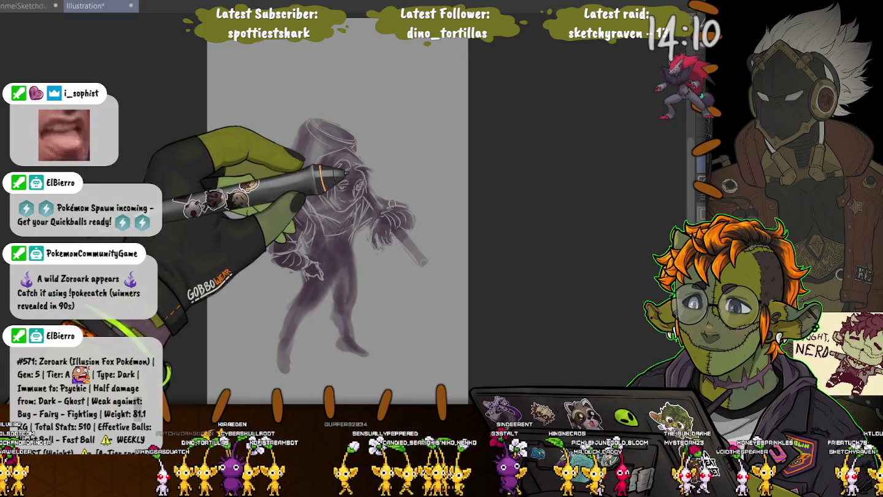
Step: Paint a round knob at the staff's end, then undo the blob
drag(424, 262, 427, 267)
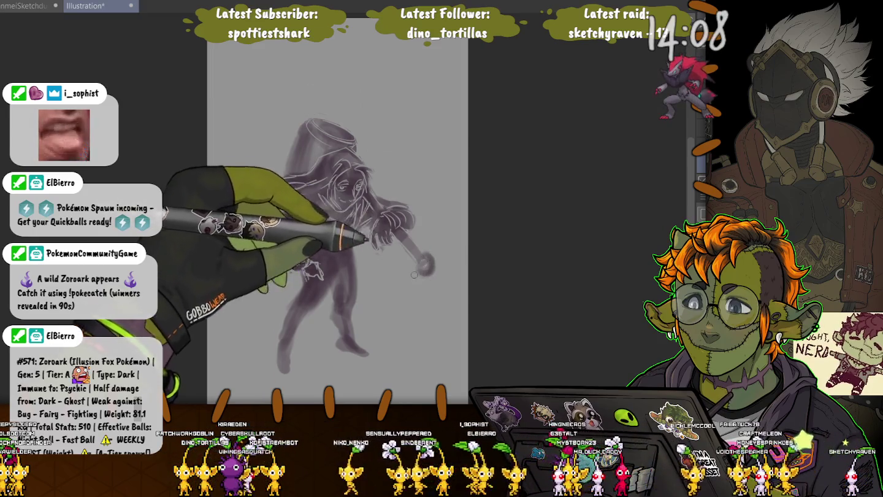
key(ctrl+z)
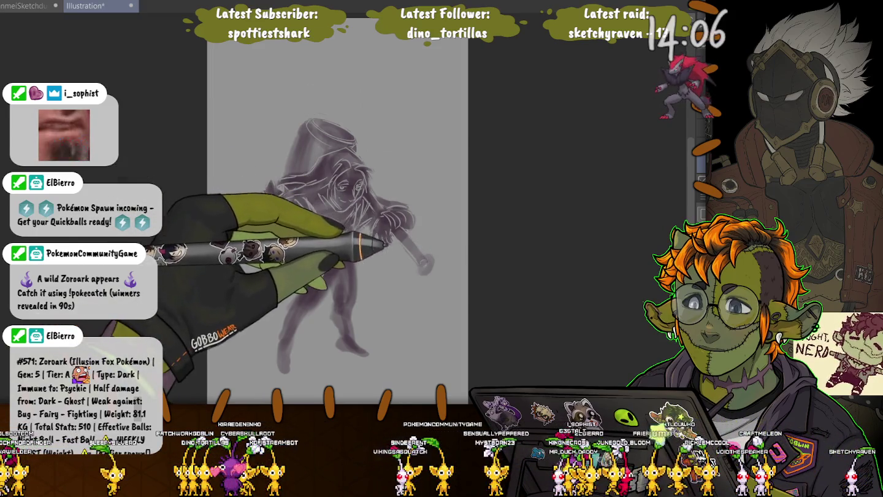
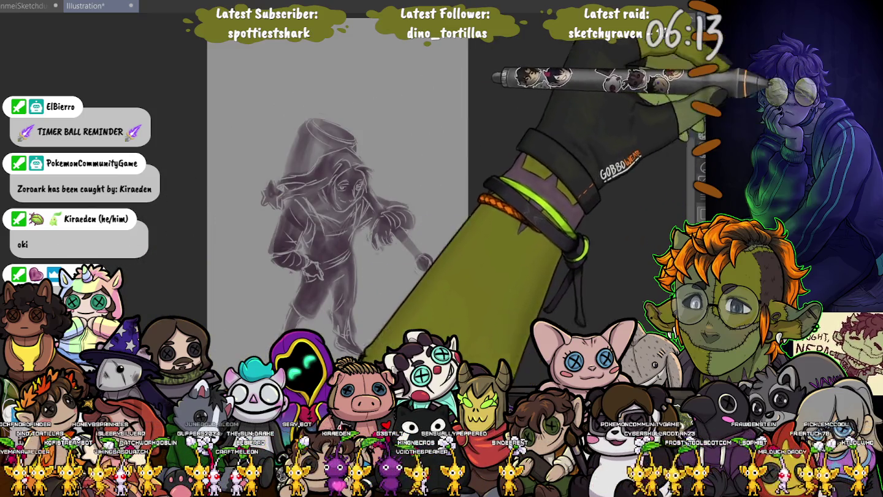
Step: Sketch a tall hat on the figure's head, then tilt it clockwise and lower it slightly
drag(305, 123, 310, 157)
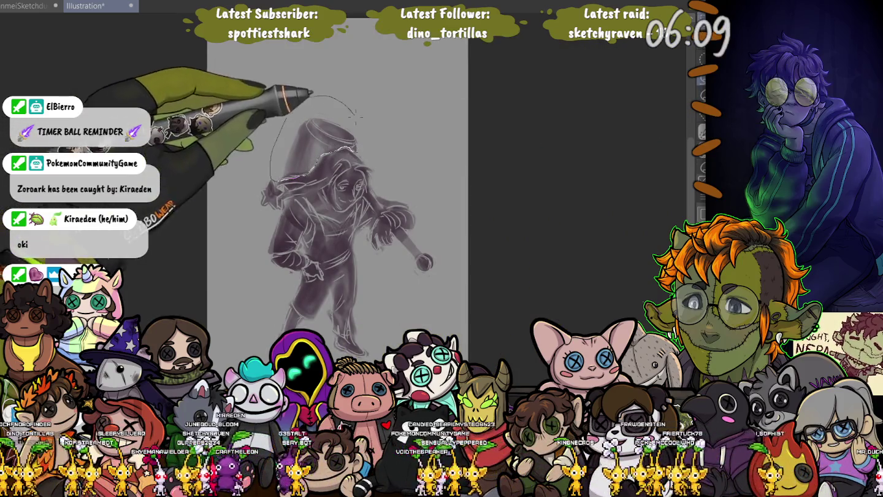
drag(271, 180, 365, 152)
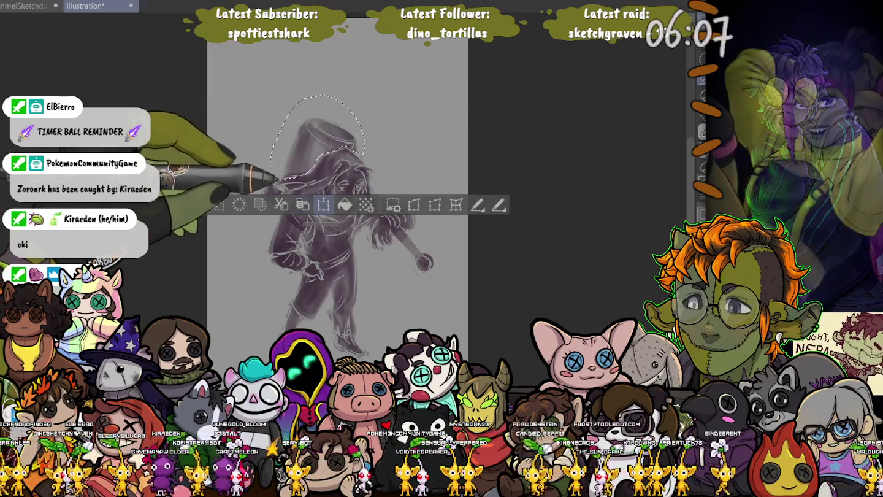
key(ctrl+t)
drag(378, 85, 392, 102)
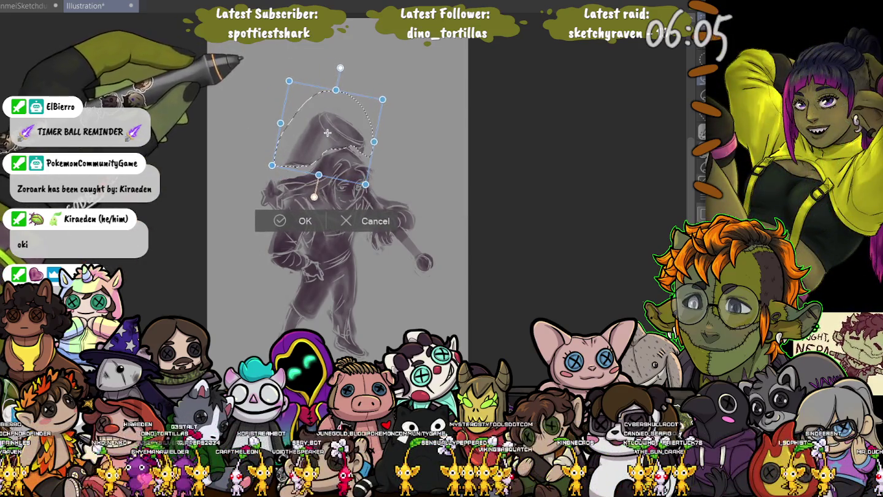
drag(331, 136, 335, 137)
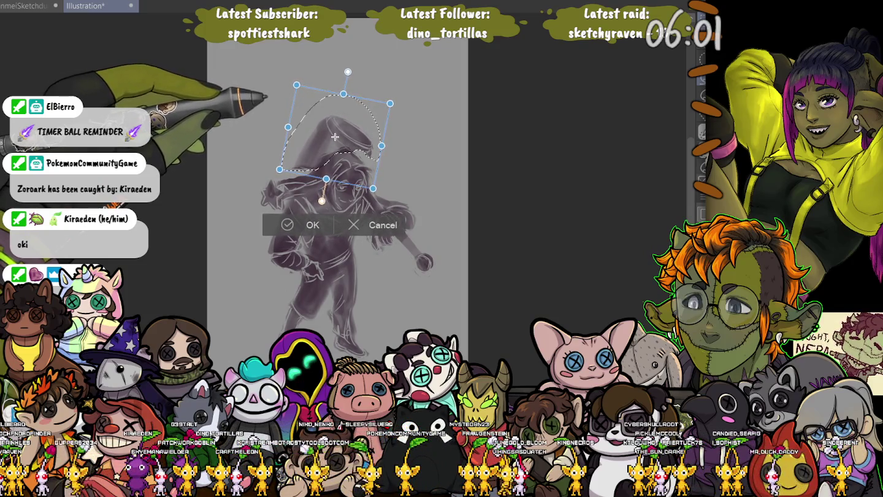
key(Return)
key(ctrl+d)
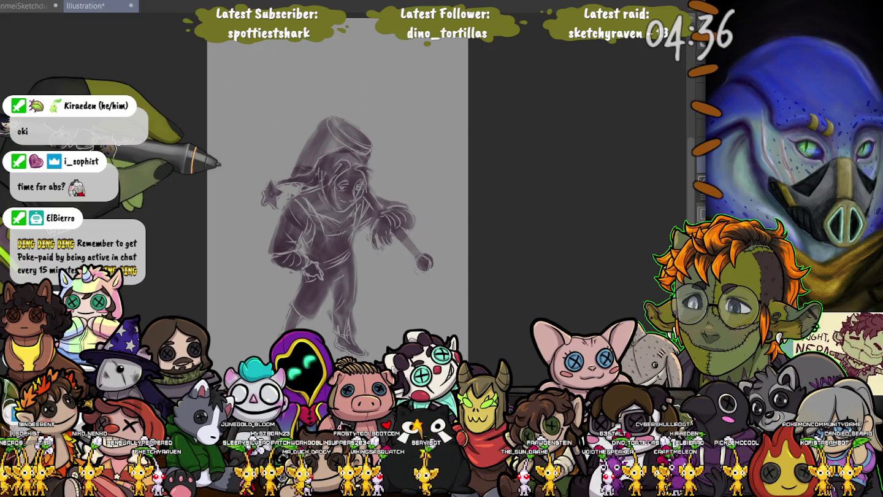
Step: Scale the whole sketch up from its upper-right corner and shift it left and down
key(ctrl+t)
drag(438, 103, 488, 29)
drag(374, 201, 345, 211)
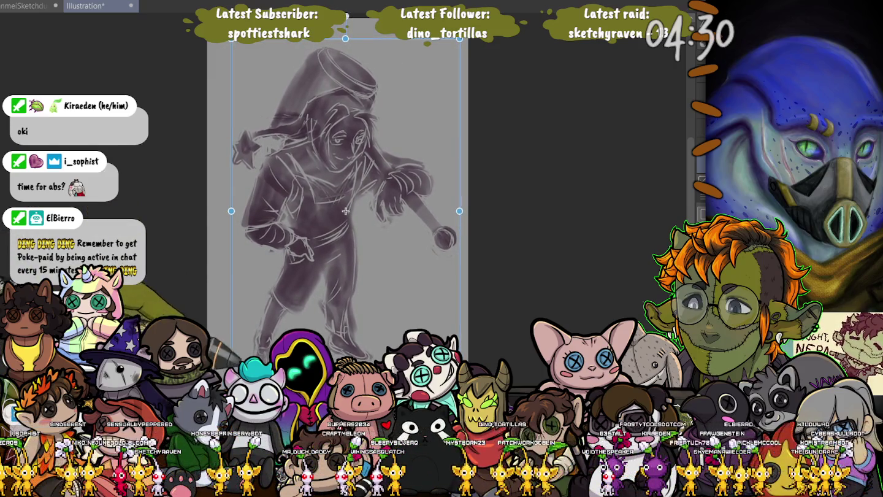
key(Return)
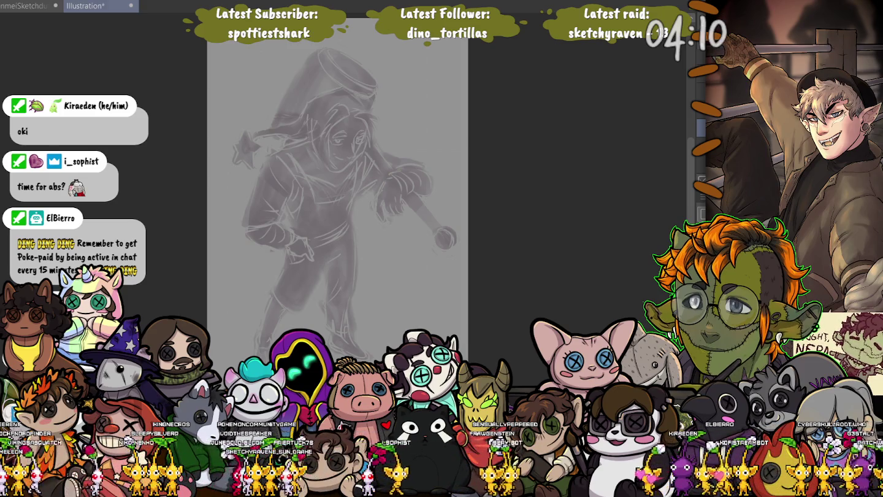
scroll(338, 184, up, 2)
Step: Zoom in on the figure's head and save the illustration
scroll(337, 185, up, 2)
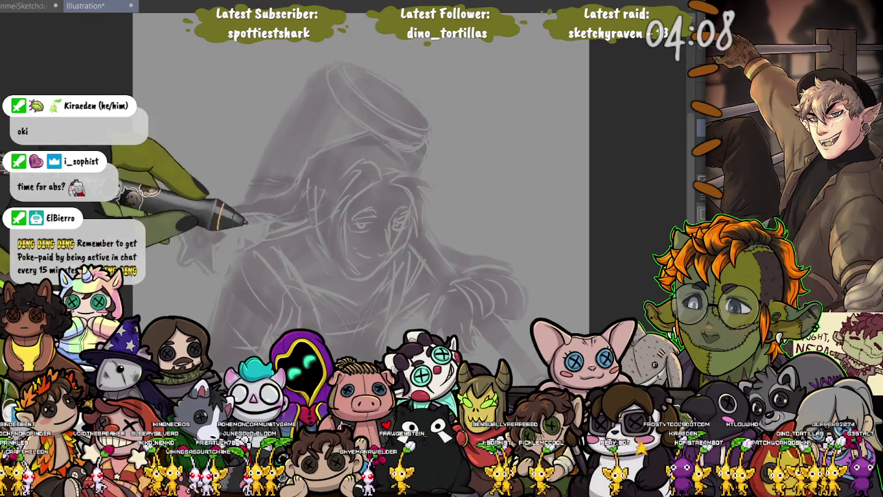
scroll(357, 259, up, 1)
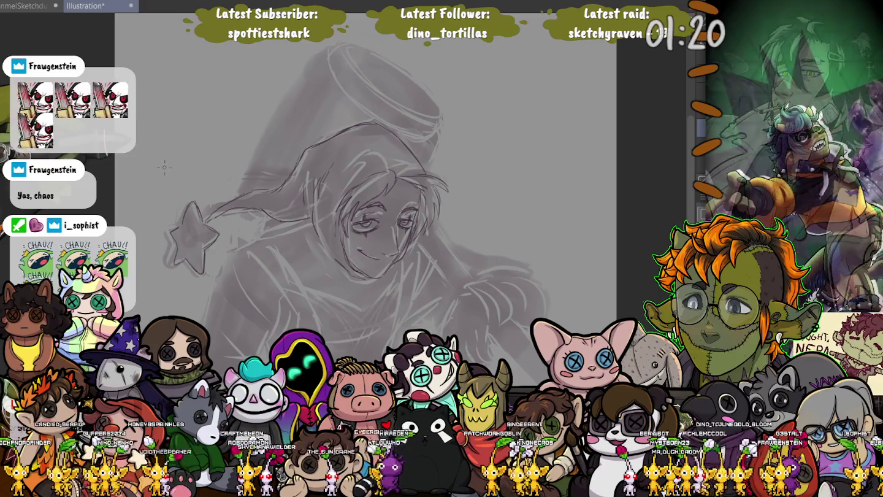
key(ctrl+s)
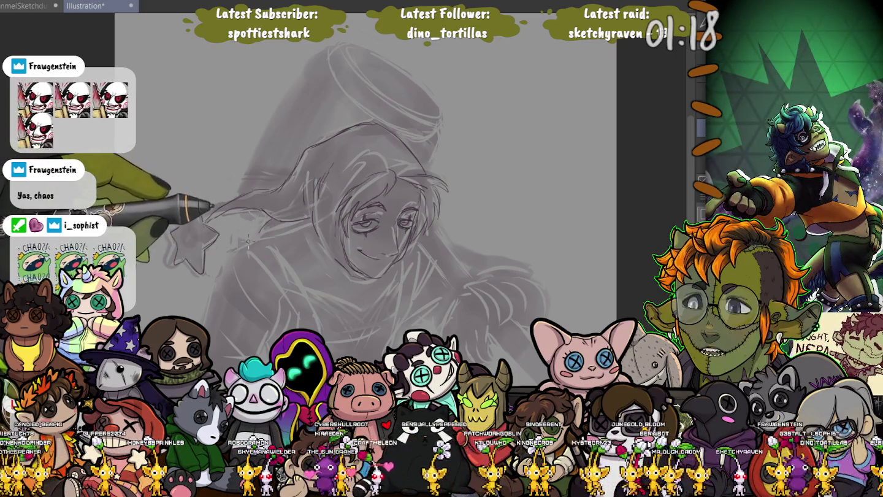
Step: Ink a clean line along the tail of the hat's star
drag(235, 219, 206, 215)
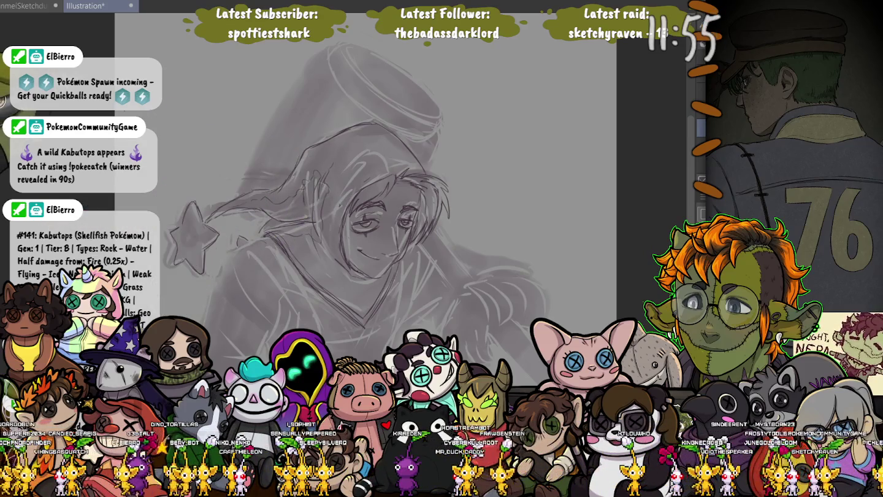
scroll(365, 196, down, 3)
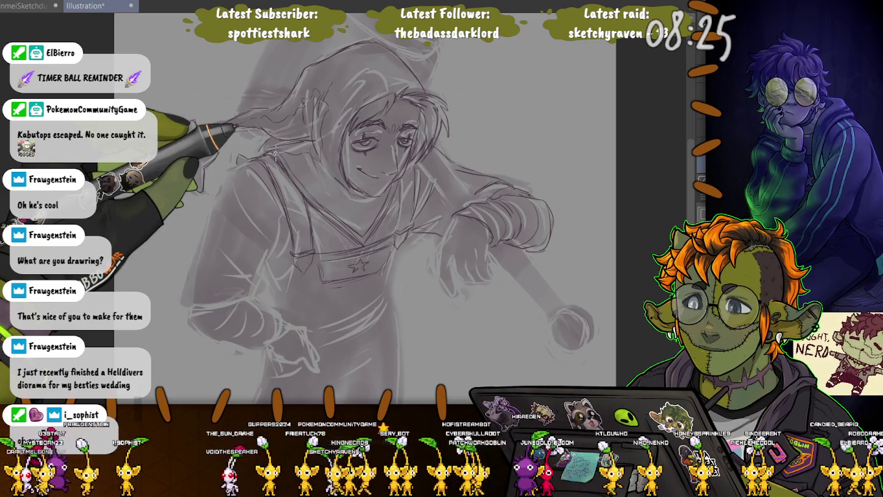
Step: Draw a darker star with its trailing line at the hood's tip beside the face
drag(184, 125, 202, 158)
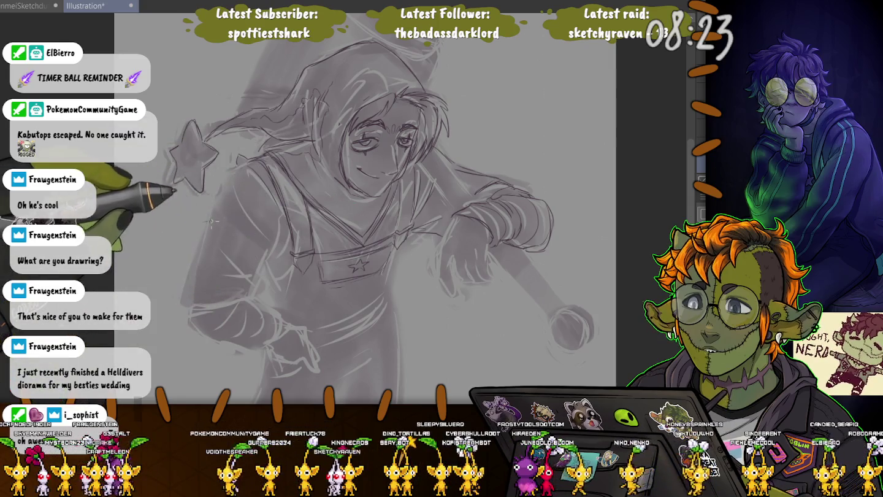